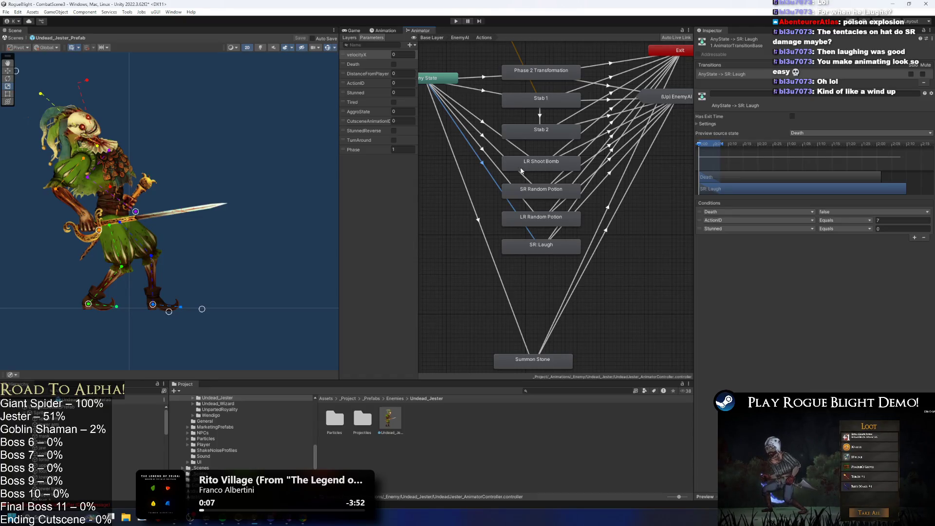
Step: Inspect the Any State transitions to LR Random Potion and SR: Laugh, and the SR: Laugh state
left_click(488, 157)
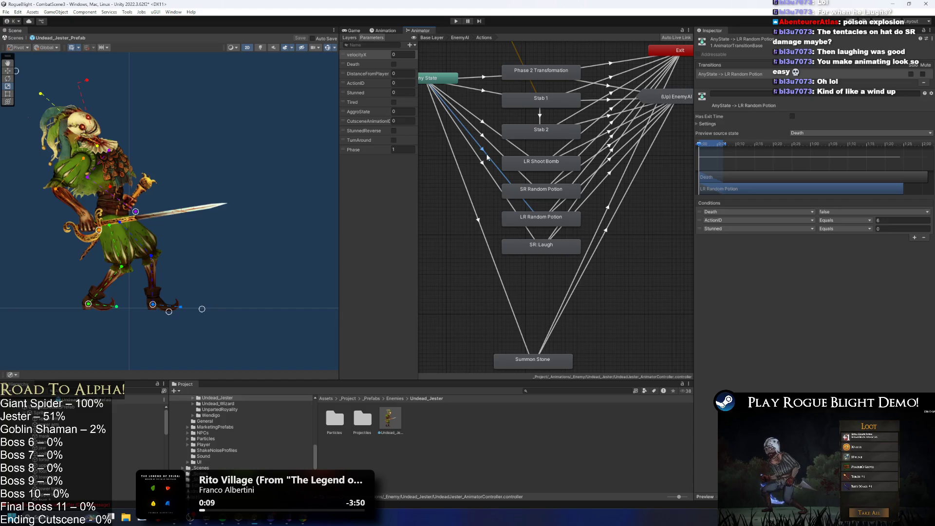
left_click(479, 163)
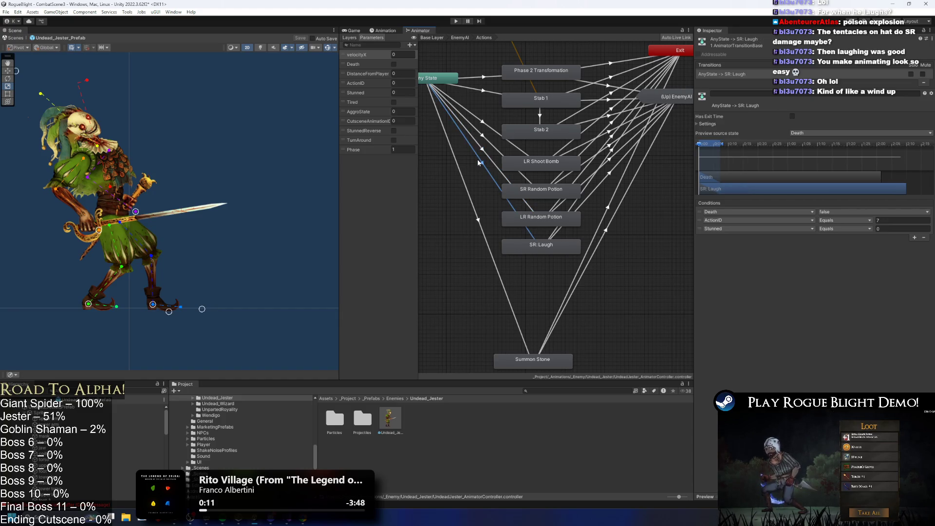
left_click(545, 250)
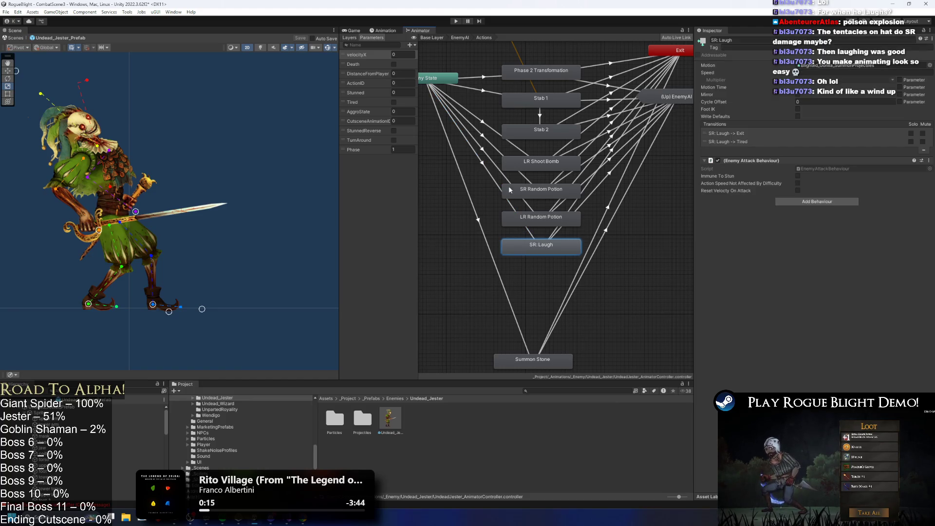
left_click(489, 171)
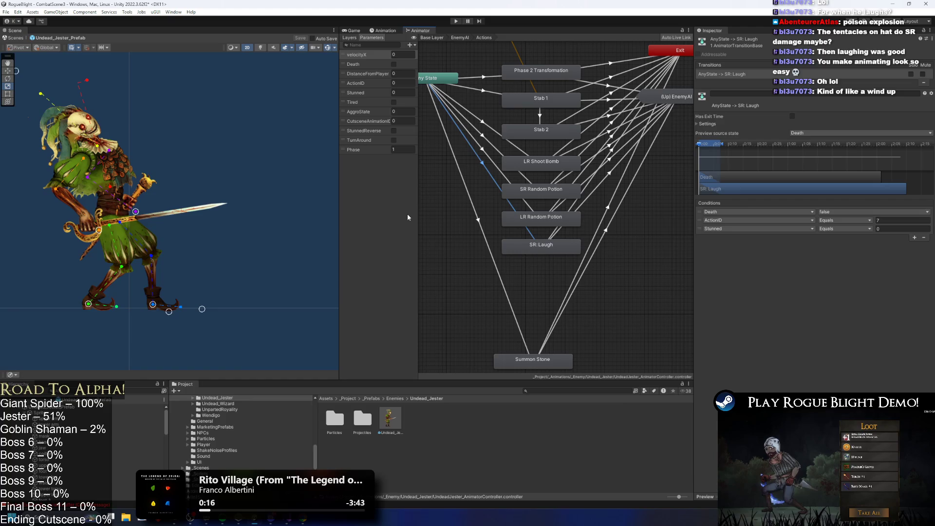
Step: Load the SR_Laugh_UndeadJestert clip in the Animation timeline, then go back to the Animator graph
left_click(384, 30)
left_click(382, 45)
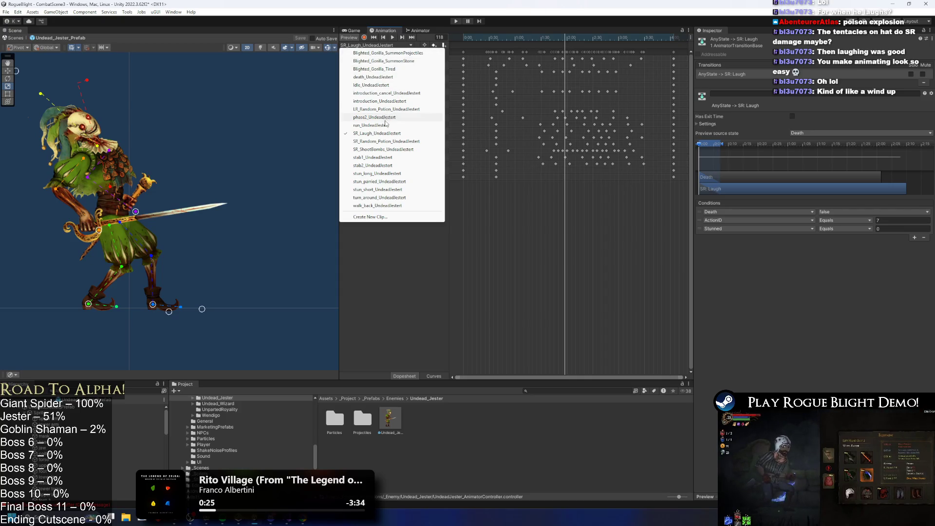
left_click(382, 134)
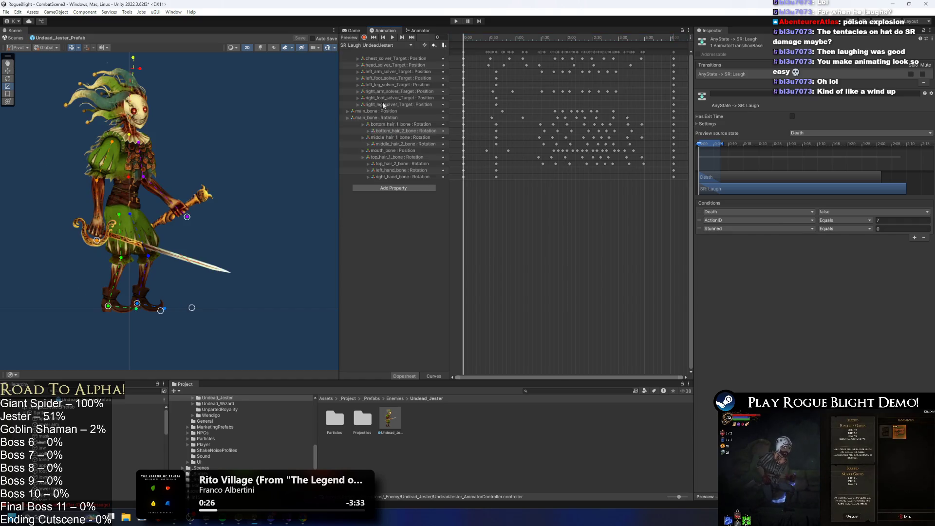
left_click(420, 31)
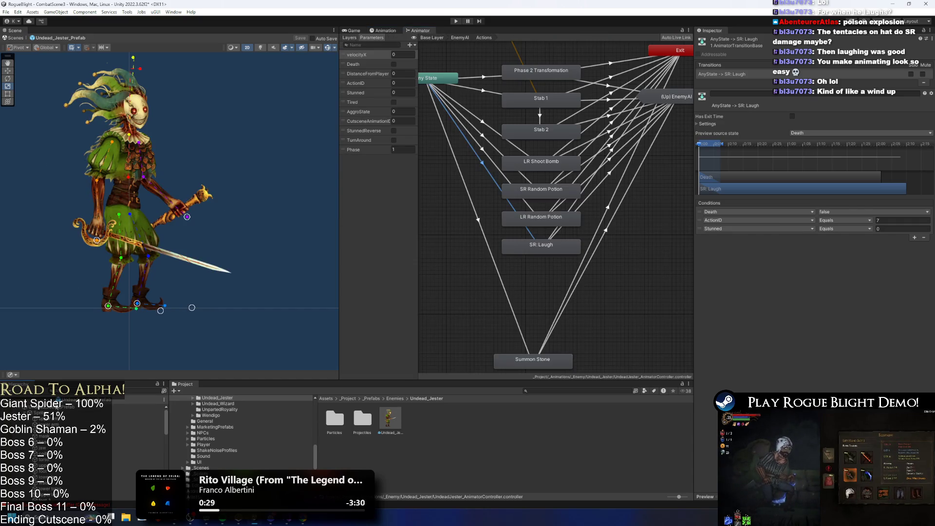
Step: On the jester prefab, collapse Multi Random Projectile Spawner and expand Enemy Action Controller
left_click(519, 300)
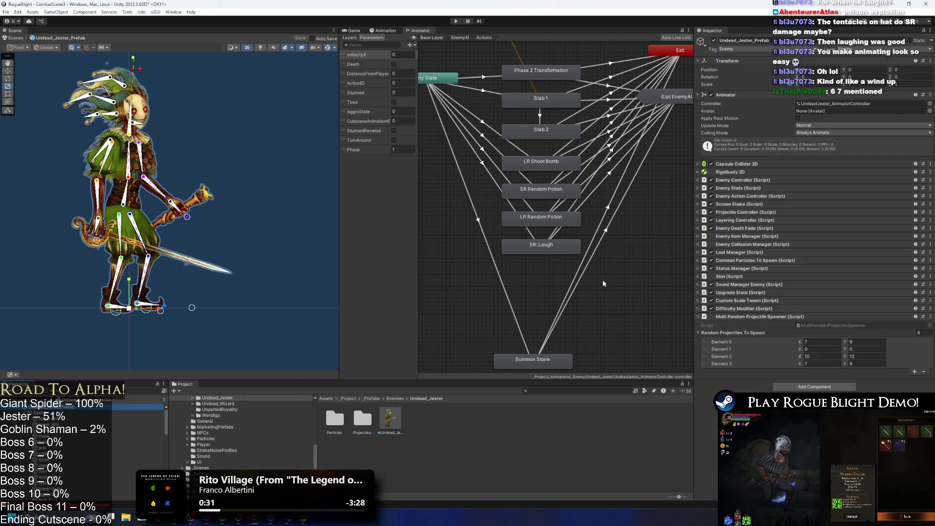
left_click(753, 316)
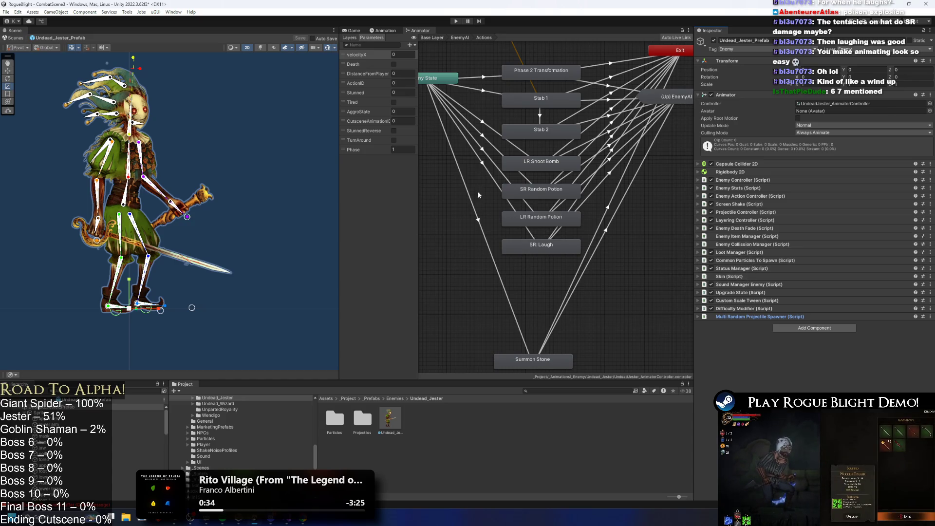
left_click(493, 179)
left_click(136, 406)
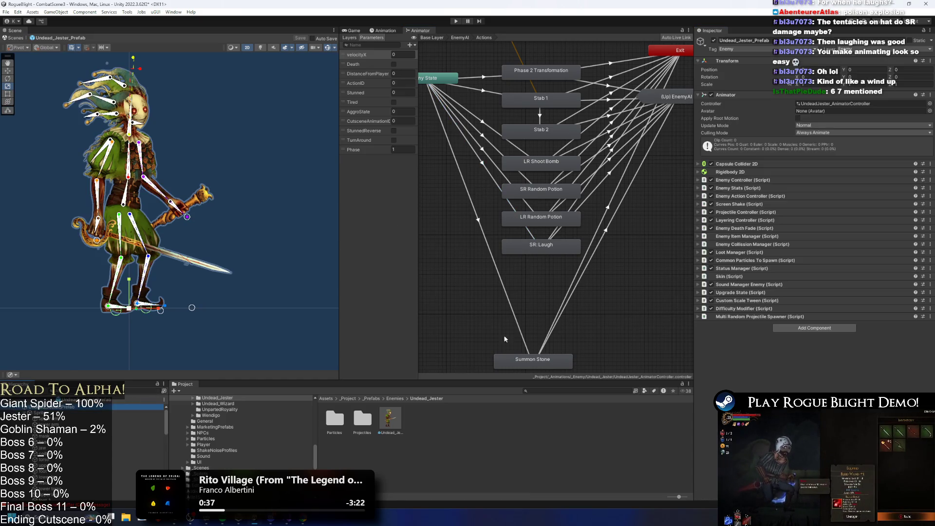
left_click(756, 196)
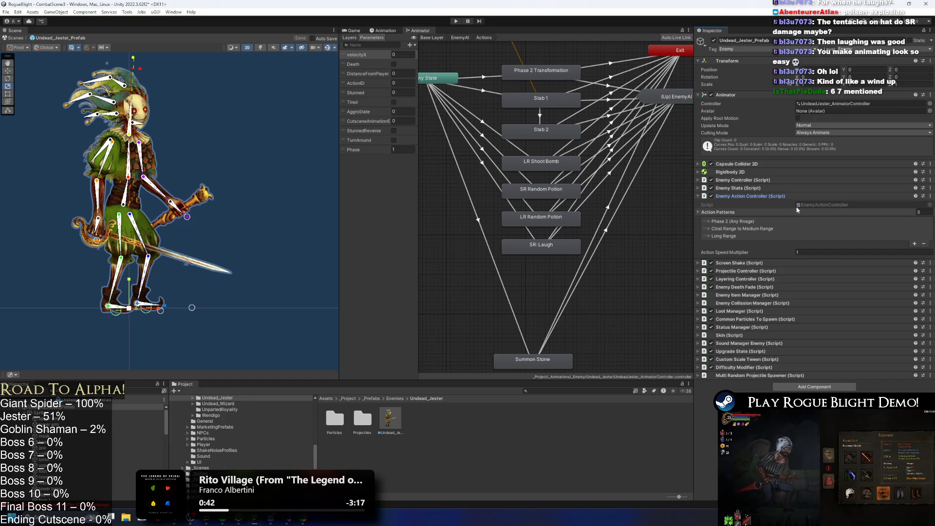
Step: Add a fourth Close Range to Medium Range action, Element 3, with Action ID 7
left_click(732, 229)
left_click(742, 289)
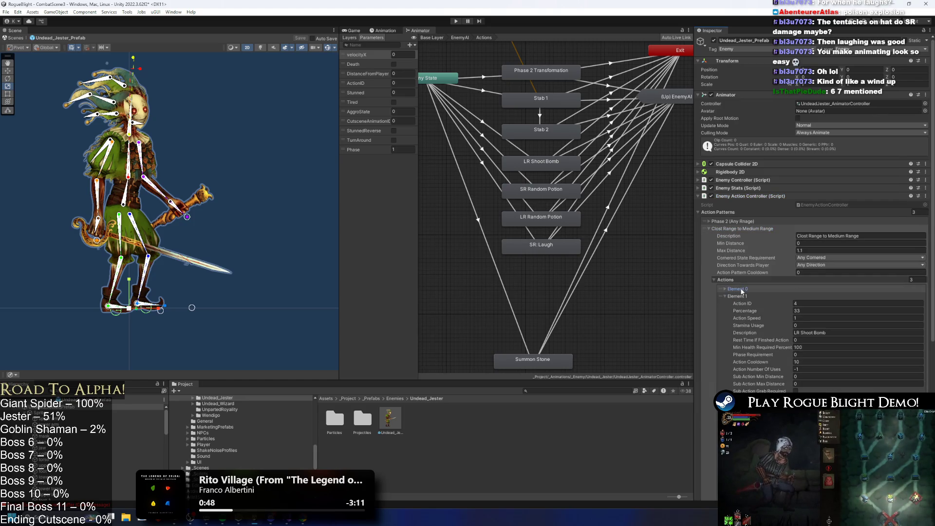
left_click(738, 304)
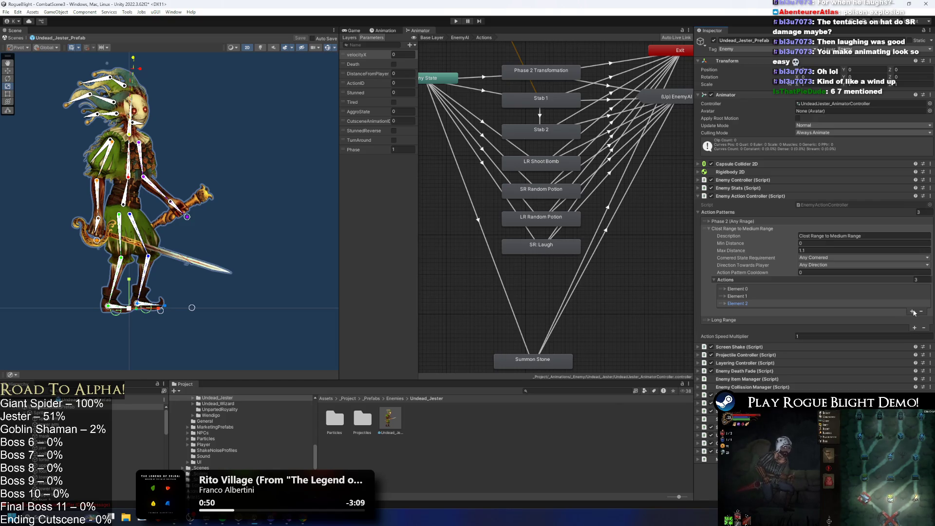
left_click(913, 311)
left_click(778, 311)
left_click(815, 317)
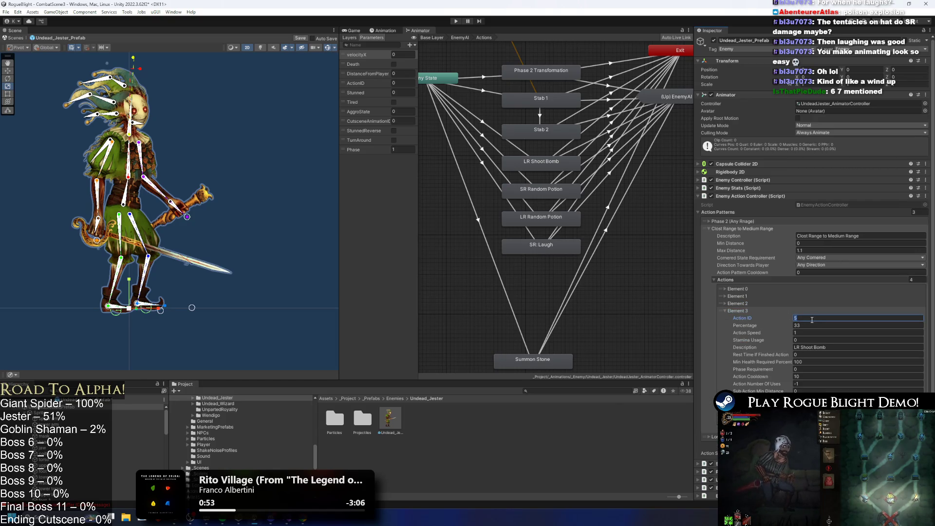
type("7")
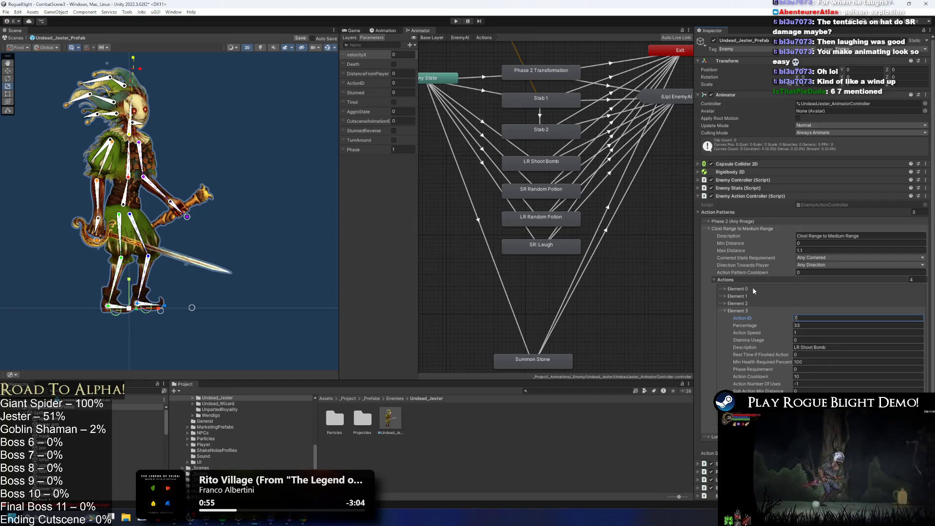
Step: Rebalance the Element 0–2 percentages, set Element 3 to 25 percent, and start Play mode
left_click(752, 288)
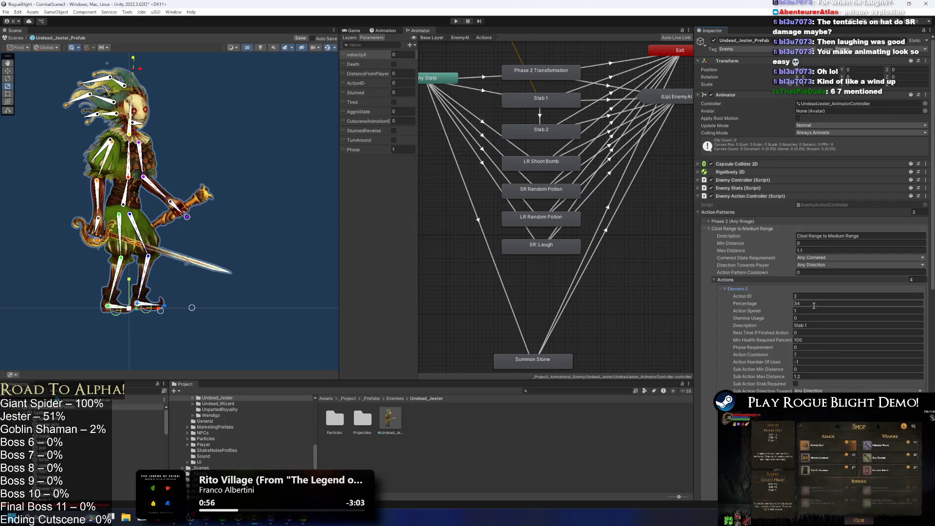
left_click(749, 289)
left_click(737, 296)
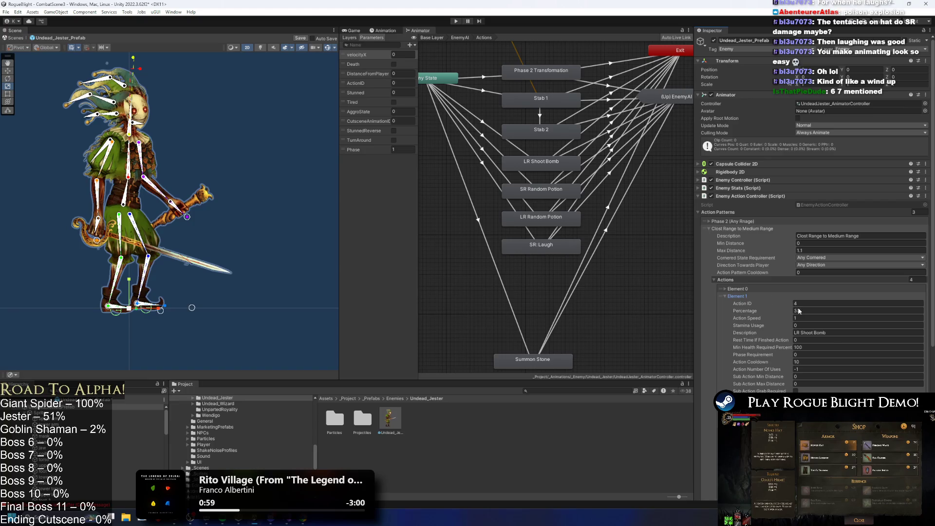
left_click(737, 296)
left_click(737, 304)
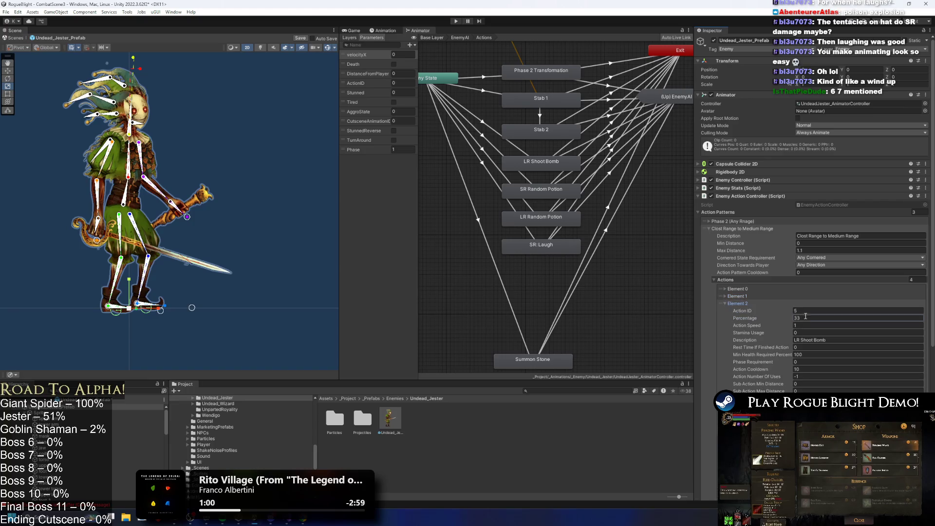
left_click(732, 304)
left_click(820, 326)
type("25")
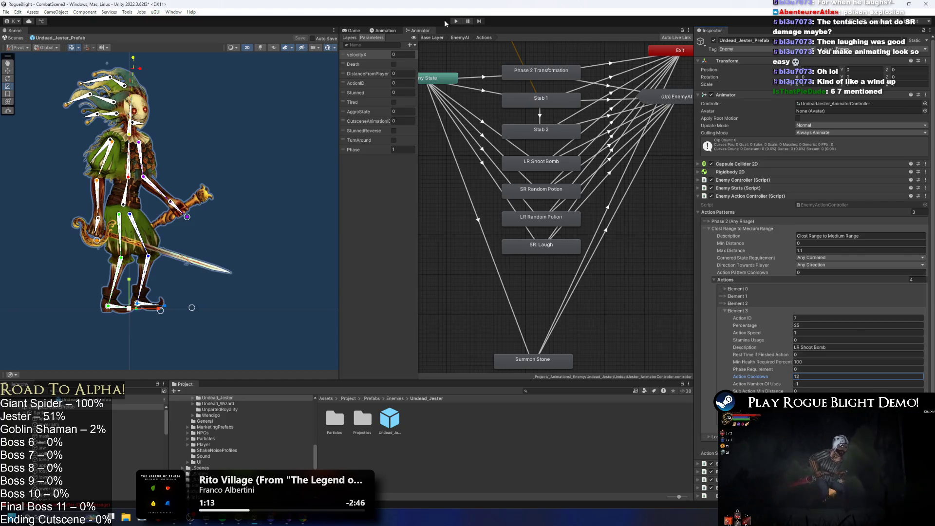
left_click(457, 21)
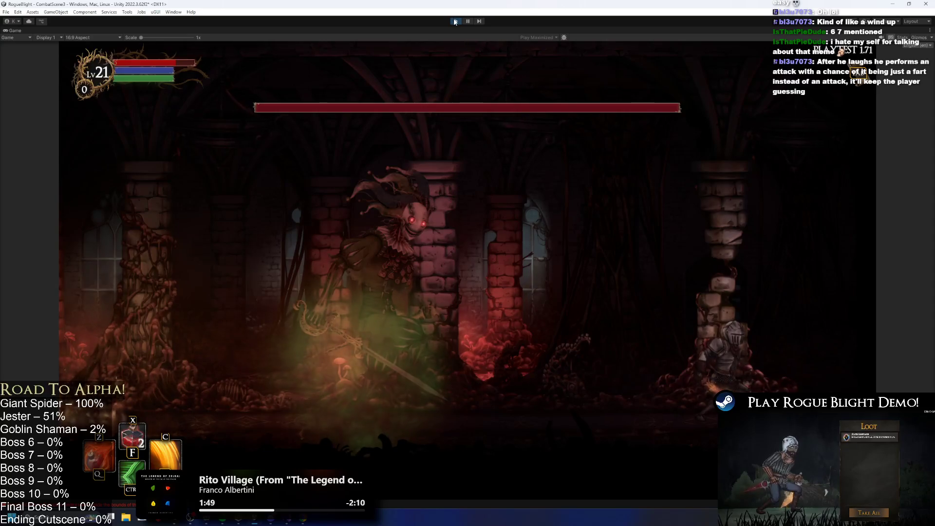
Step: Exit Play mode with Ctrl+P after testing the jester fight
key("ctrl+p")
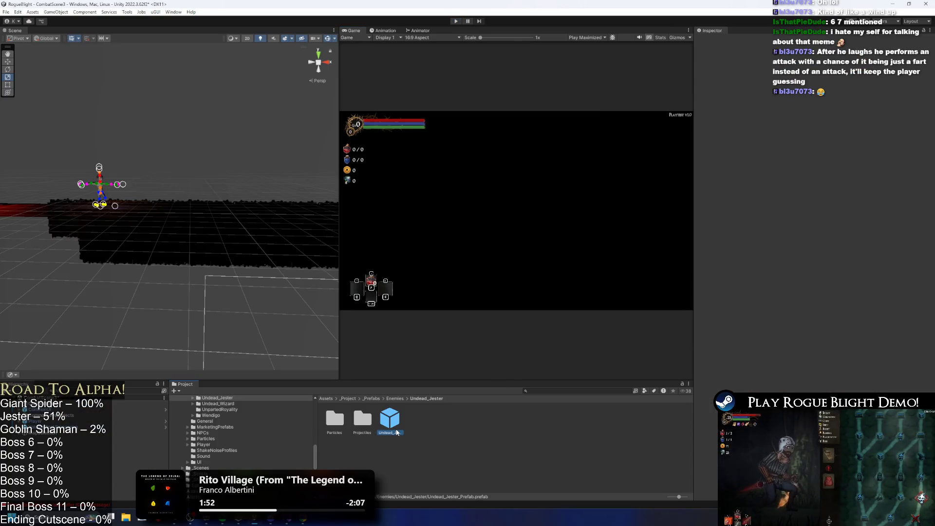
Step: Open Undead_Jester_Prefab and bring its upper attack states into view in the Animator graph
double_click(396, 432)
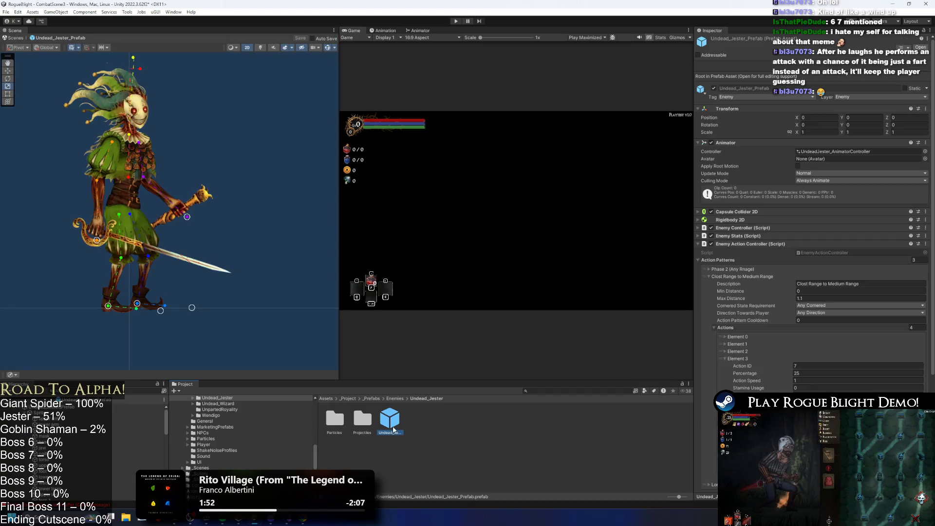
left_click(398, 32)
left_click(420, 30)
scroll(514, 267, "down", 2)
left_click(537, 232)
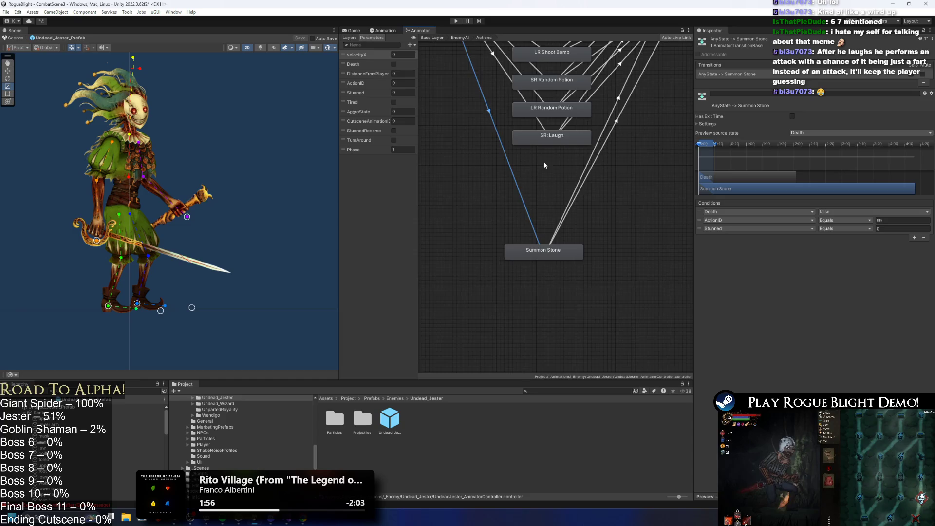
left_click_drag(545, 166, 466, 265)
Step: Assign SR_Laugh_UndeadJestert as the SR: Laugh state's Motion, inspect the clip, and start playing
left_click(505, 236)
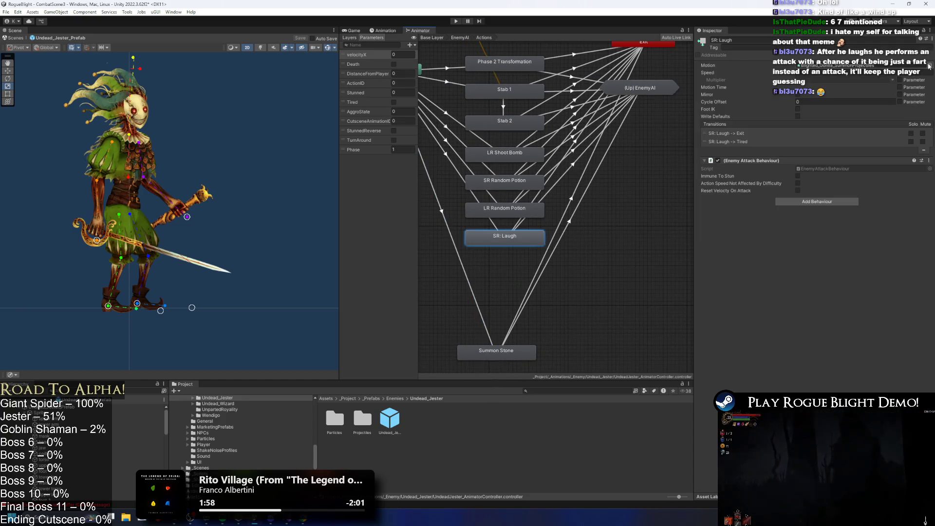
left_click(929, 66)
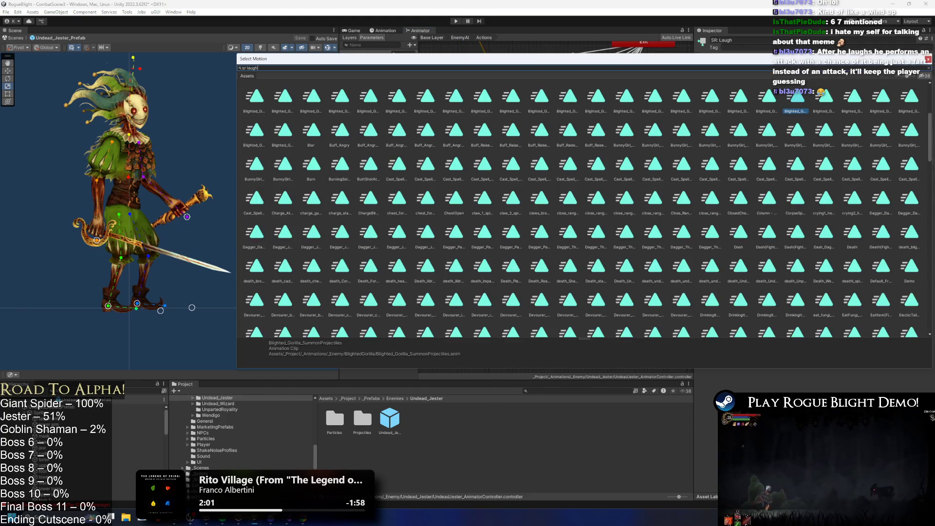
double_click(293, 91)
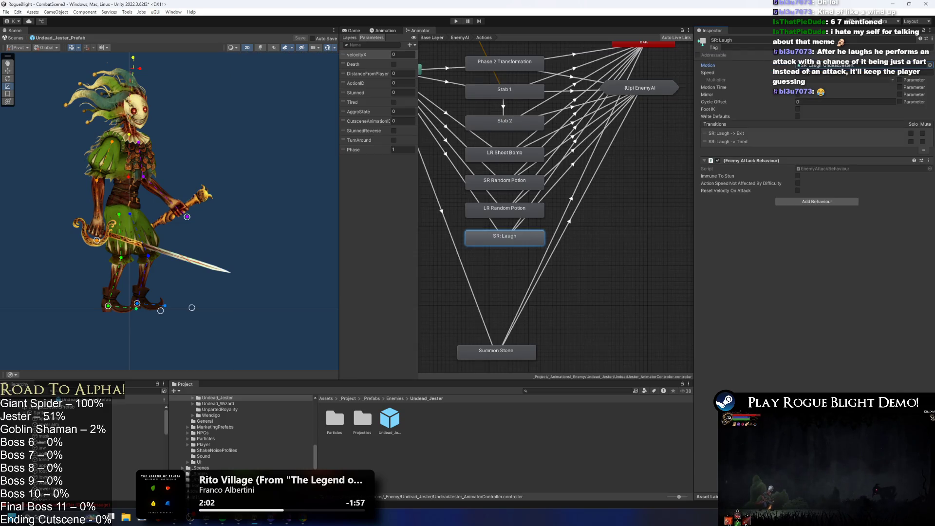
left_click(808, 70)
left_click(561, 425)
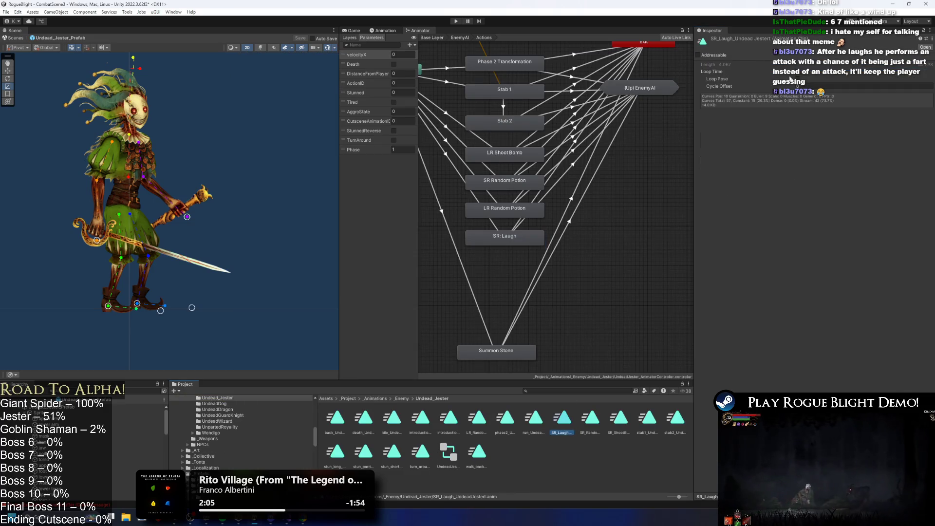
left_click(439, 48)
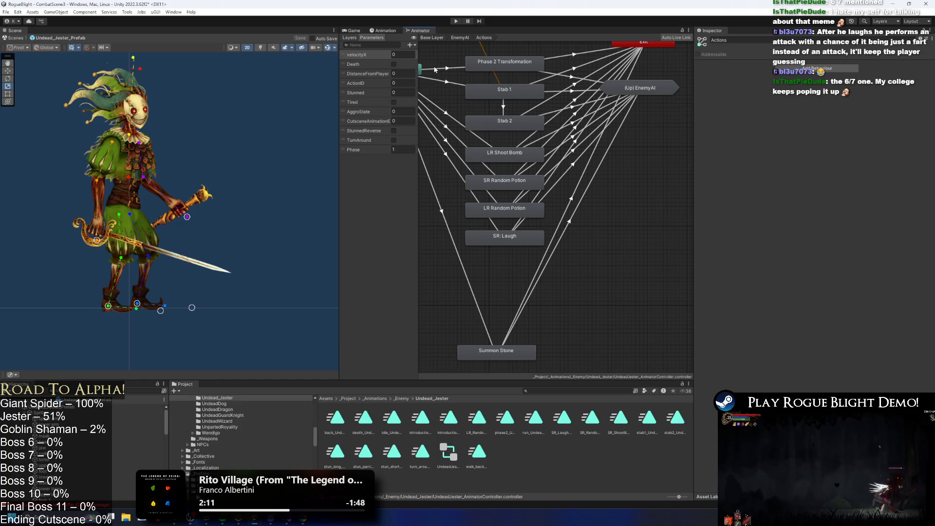
left_click(457, 21)
Step: Dismiss the prefab warning, refill health with the F1 cheat, and pause the fight
key("Return")
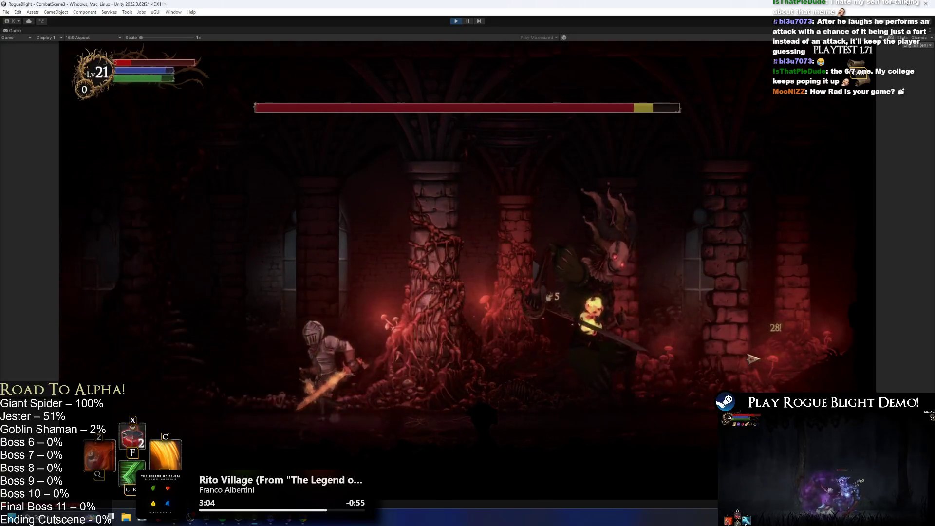
key("F1")
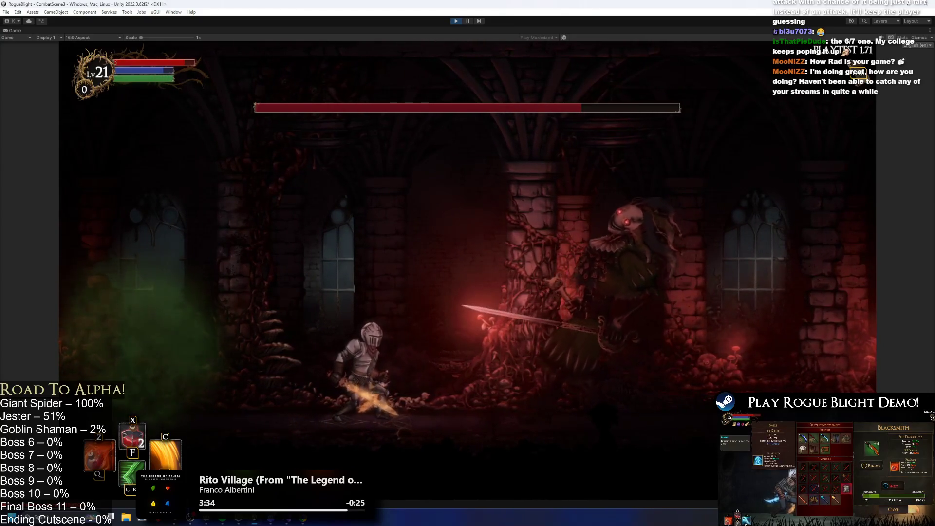
left_click(468, 22)
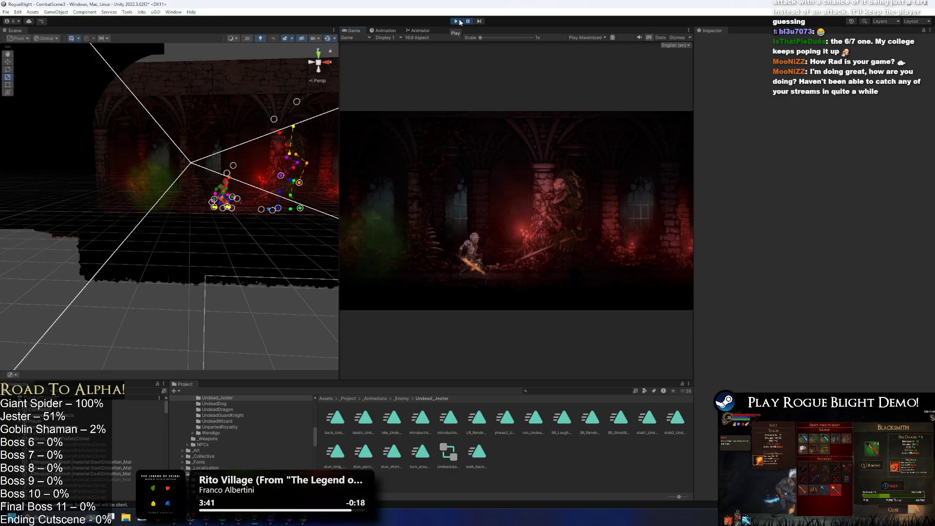
Step: Stop the playtest and switch the Scene view to 2D, zoomed and panned onto the character
left_click(457, 21)
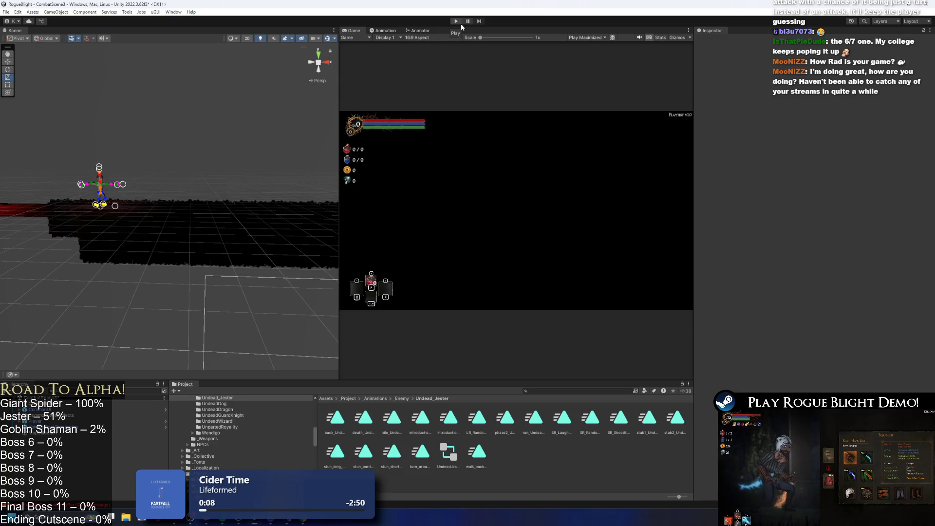
mouse_move(157, 165)
left_mouse_down()
mouse_move(194, 153)
mouse_move(171, 178)
left_mouse_up()
left_click(247, 38)
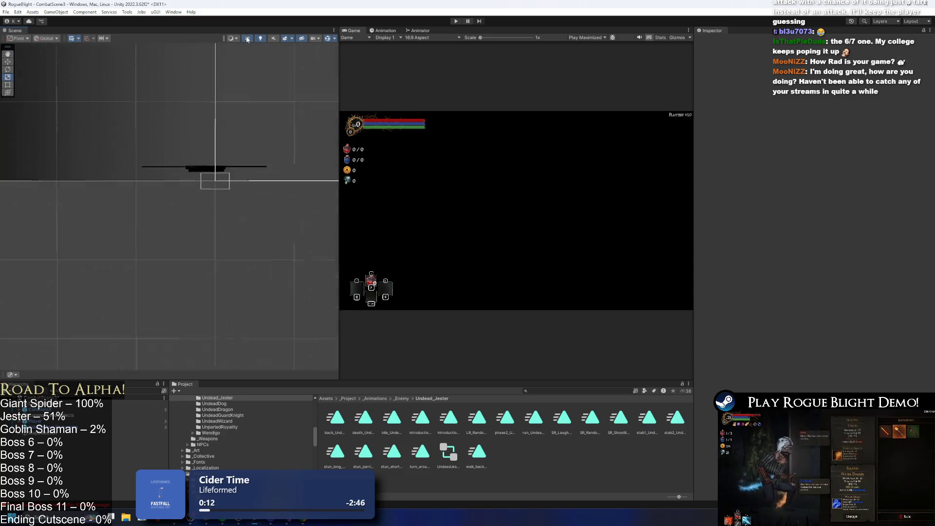
scroll(170, 165, "up", 5)
scroll(204, 154, "up", 5)
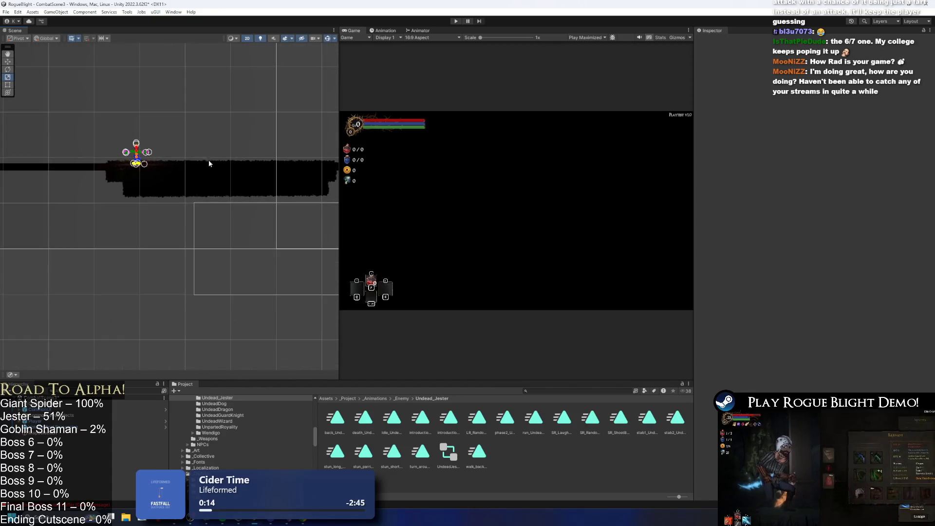
left_click_drag(199, 153, 146, 162)
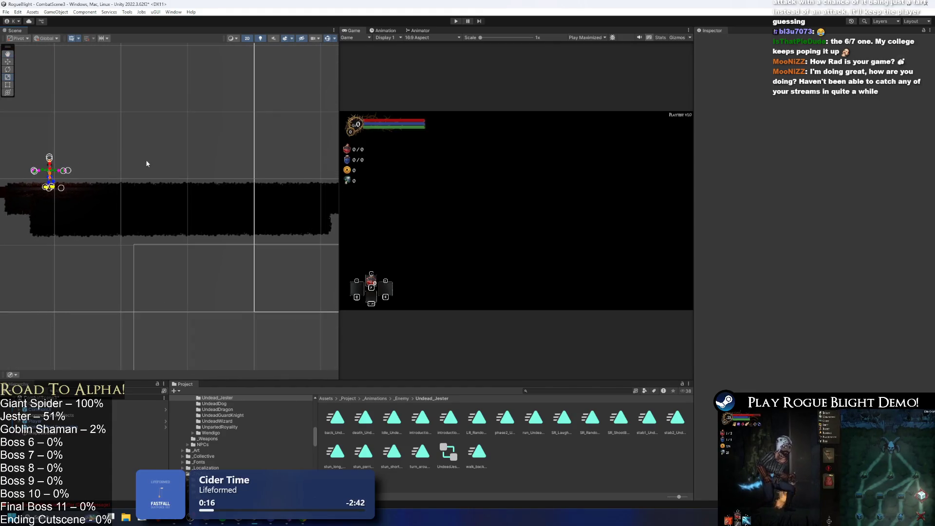
scroll(183, 145, "up", 2)
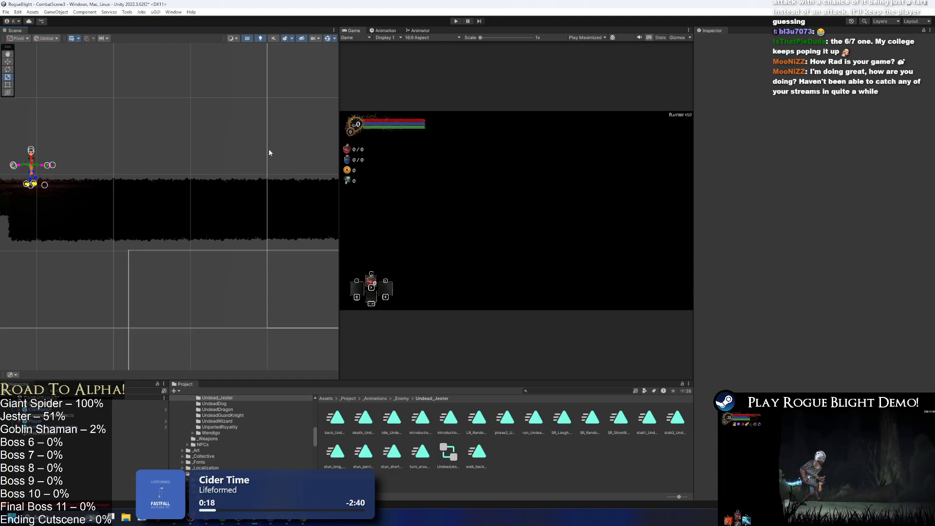
Step: Start a new playtest and fight the jester, moving with A/D and landing flaming slashes
left_click(461, 22)
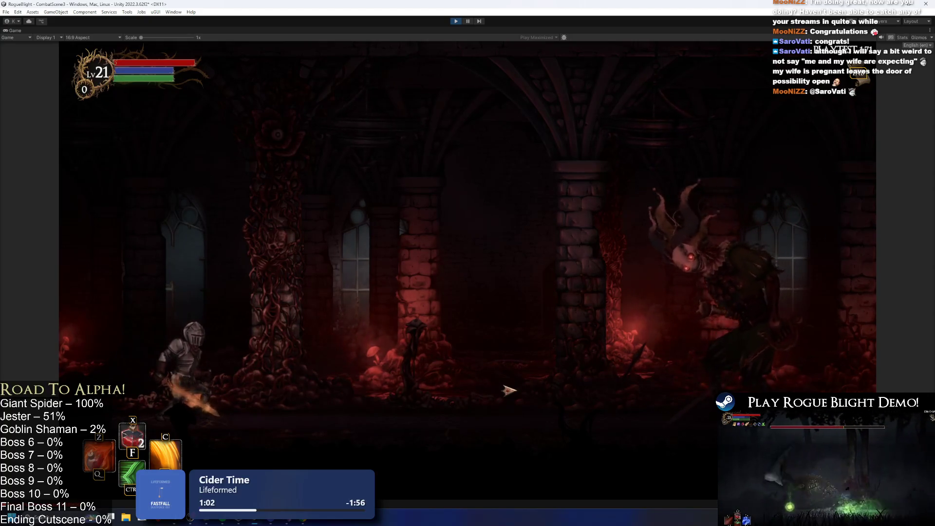
key("a")
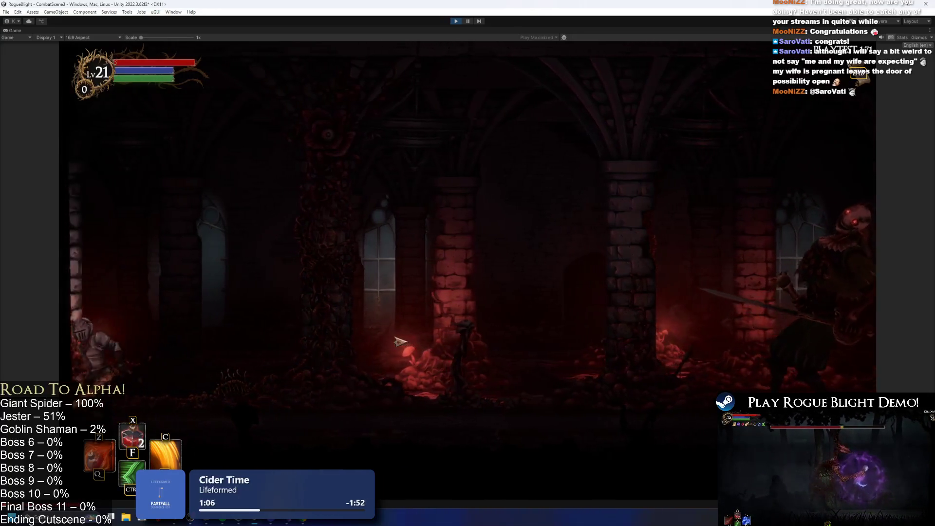
left_click(401, 344)
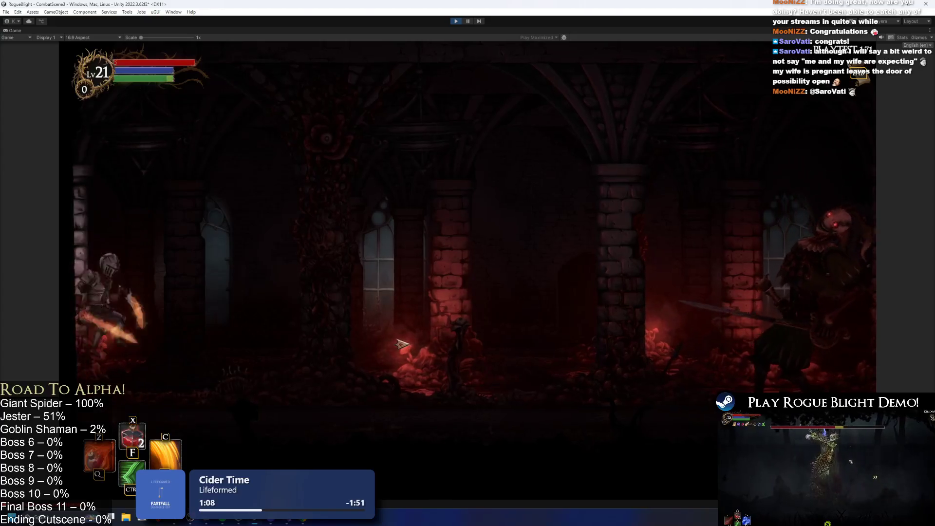
key("d")
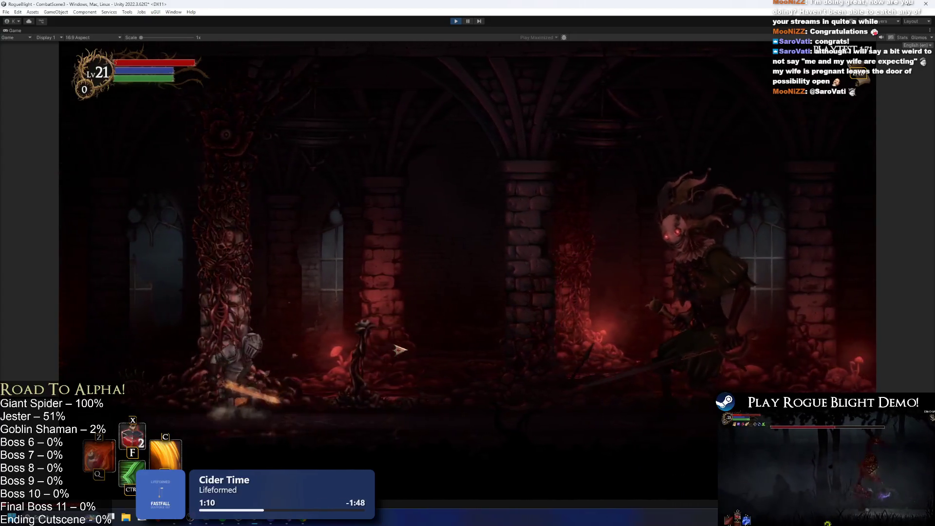
key("a")
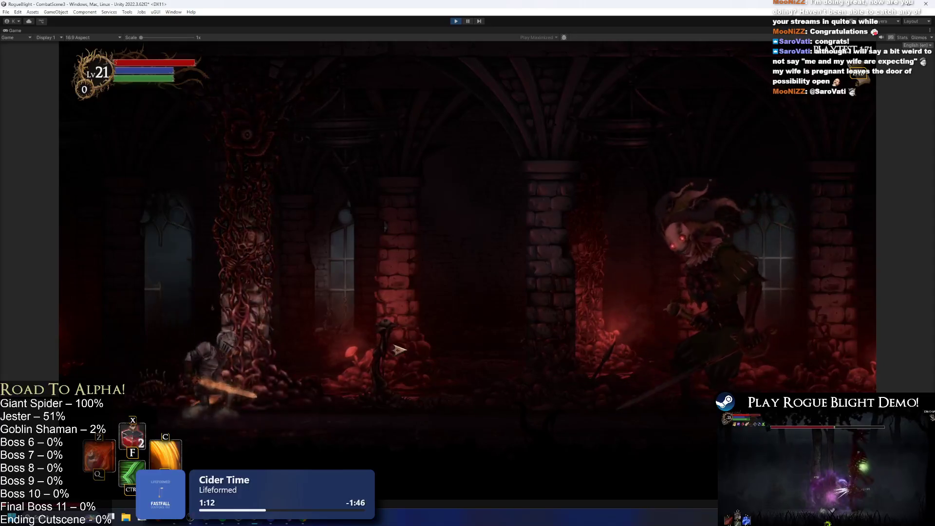
key("d")
left_click(439, 350)
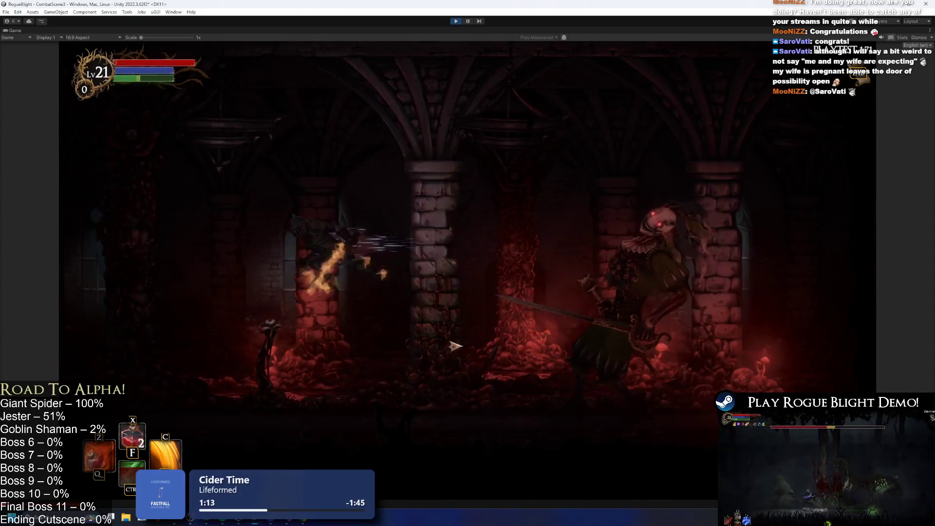
Step: Stop the playtest, search the Project for 'dfa', and open the Undead_Jester prefab
key("a")
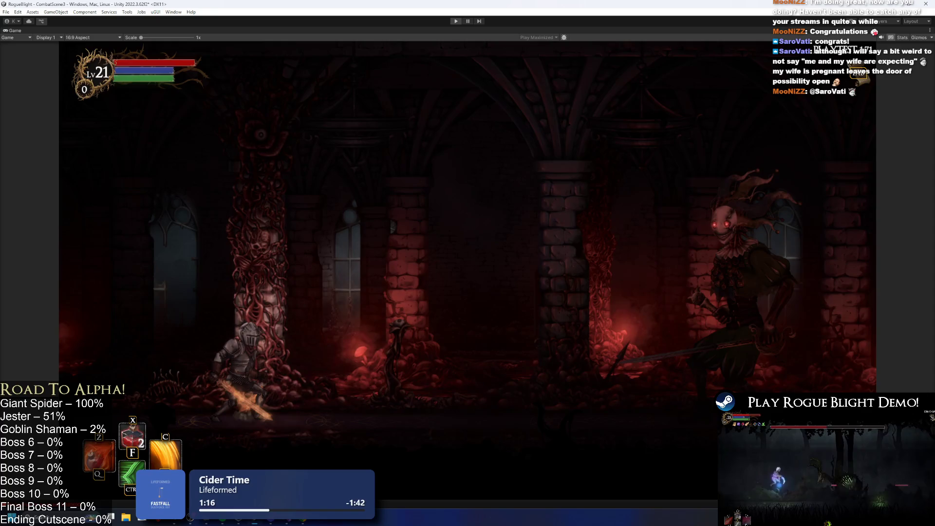
key("ctrl+p")
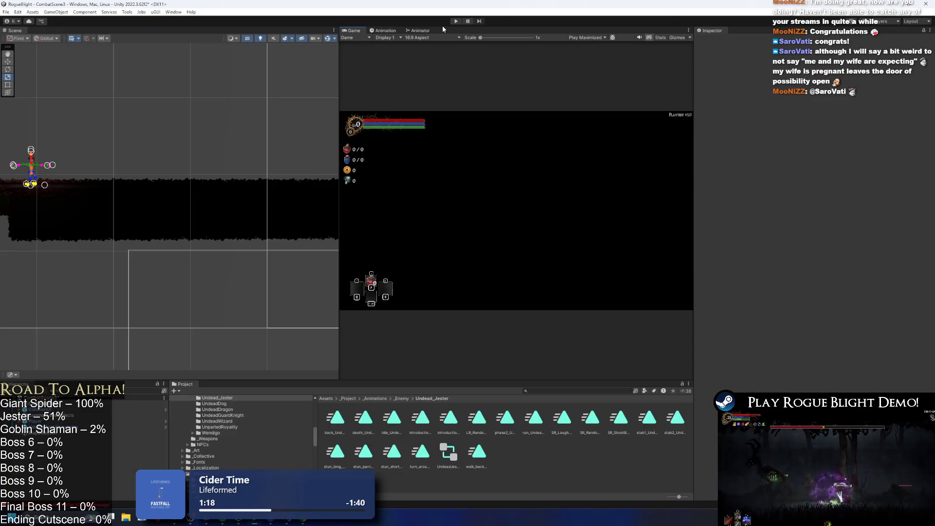
left_click(565, 391)
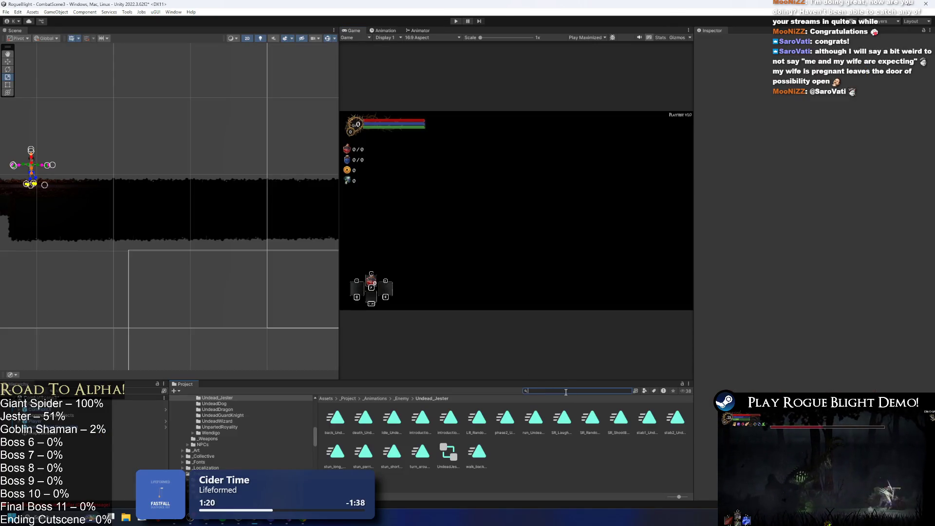
type("undead jester pref")
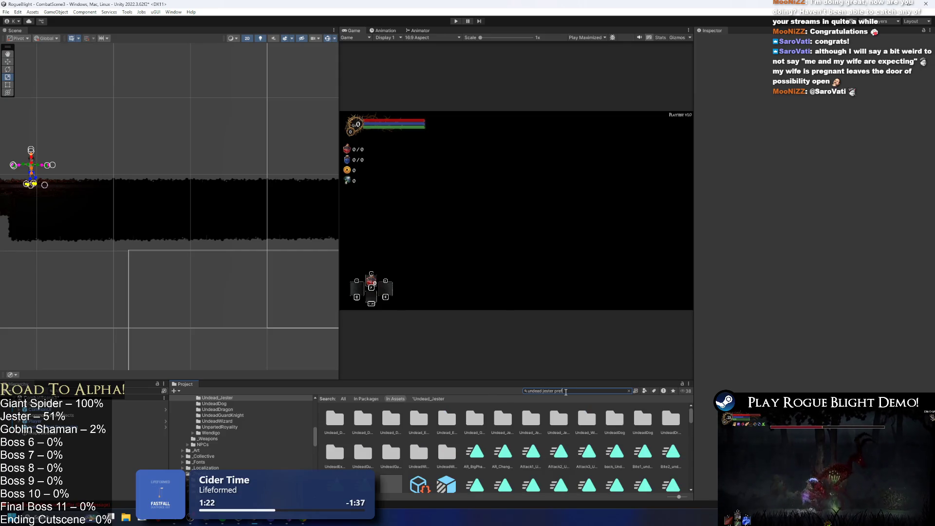
type("a")
double_click(333, 418)
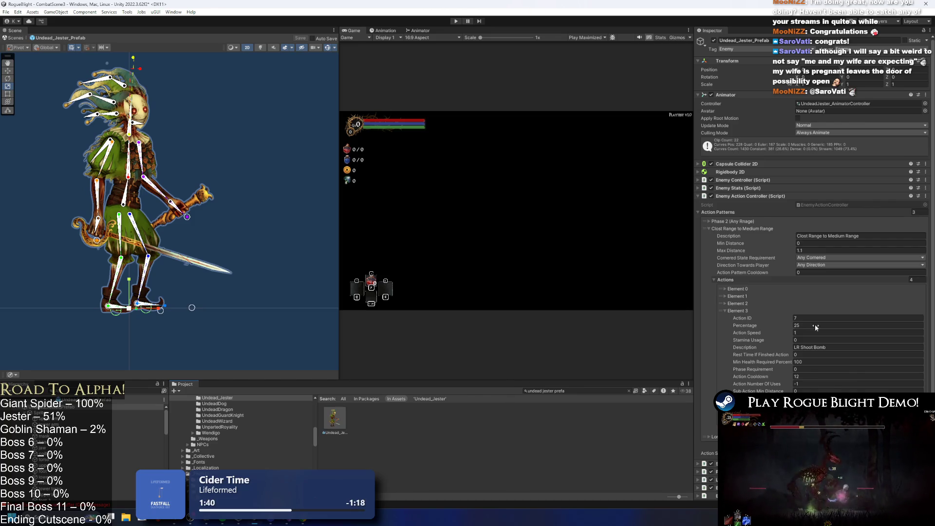
Step: Collapse the action patterns, add a fifth Random Projectiles To Spawn entry, and reopen the prefab asset
left_click(750, 311)
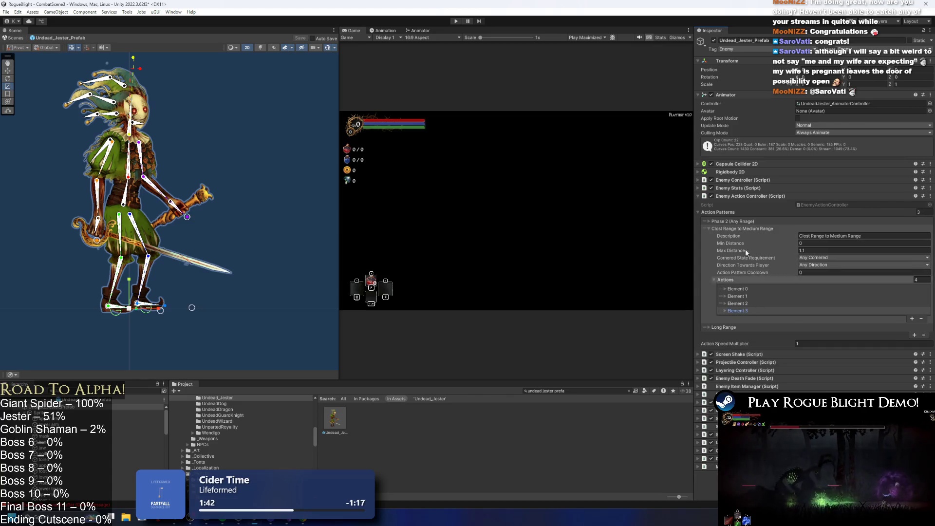
left_click(750, 229)
left_click(750, 235)
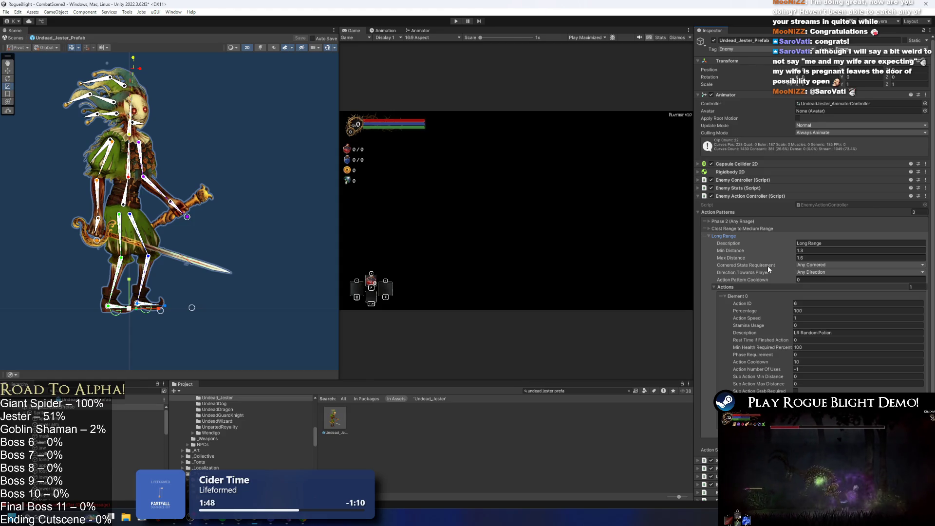
left_click(763, 236)
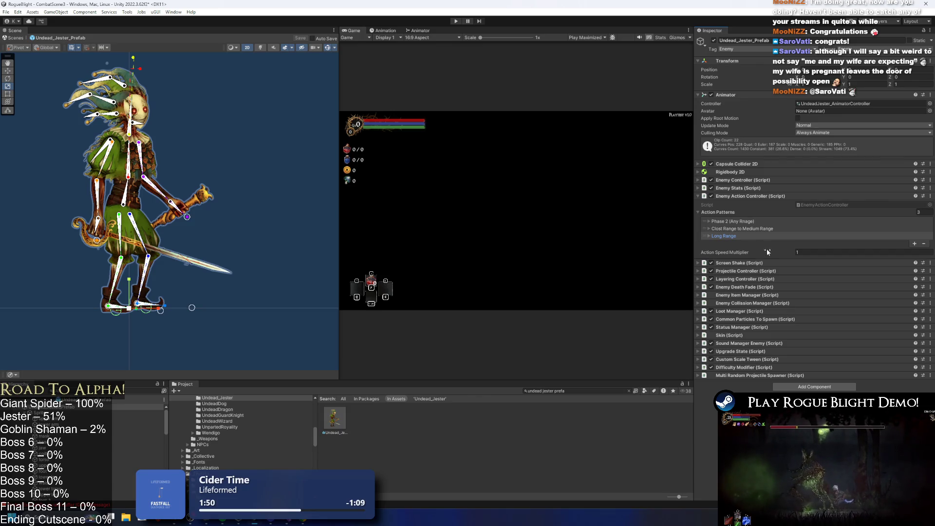
left_click(769, 376)
left_click(915, 430)
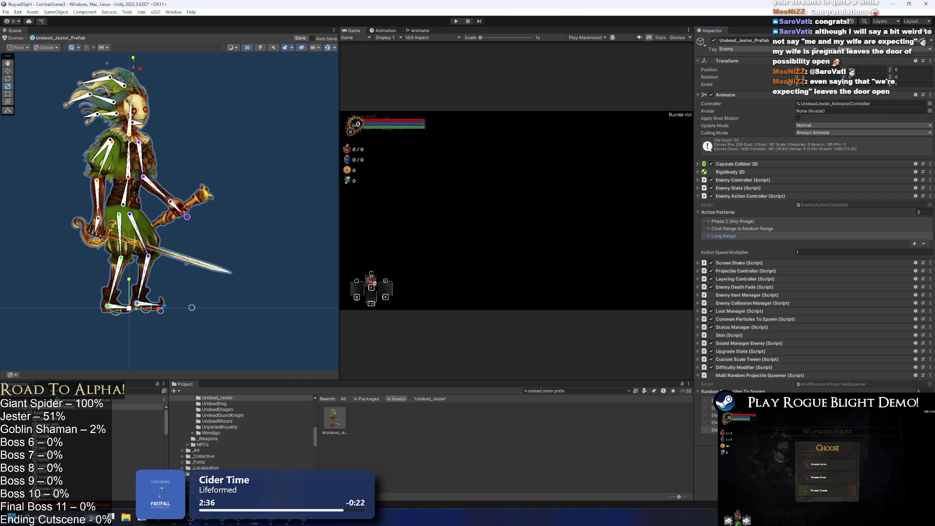
double_click(326, 417)
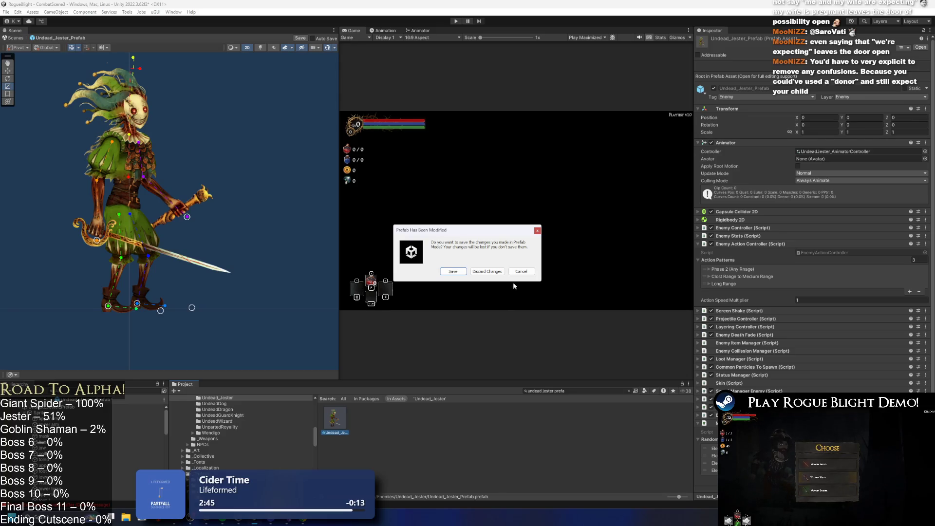
Step: Confirm Save in the Prefab Has Been Modified prompt for Undead_Jester_Prefab
left_click(453, 271)
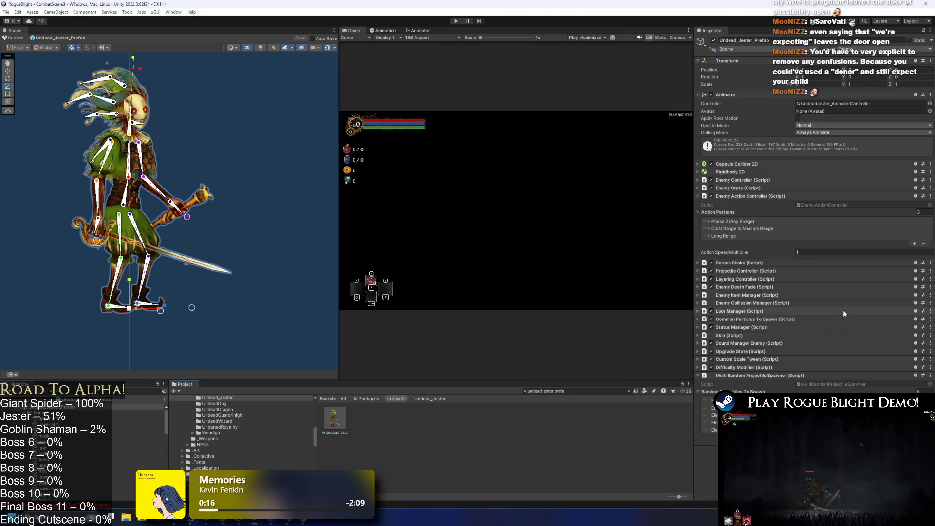
Step: Adjust an entry in Random Projectiles To Spawn, save the jester prefab, and center the rig in view
left_click(710, 423)
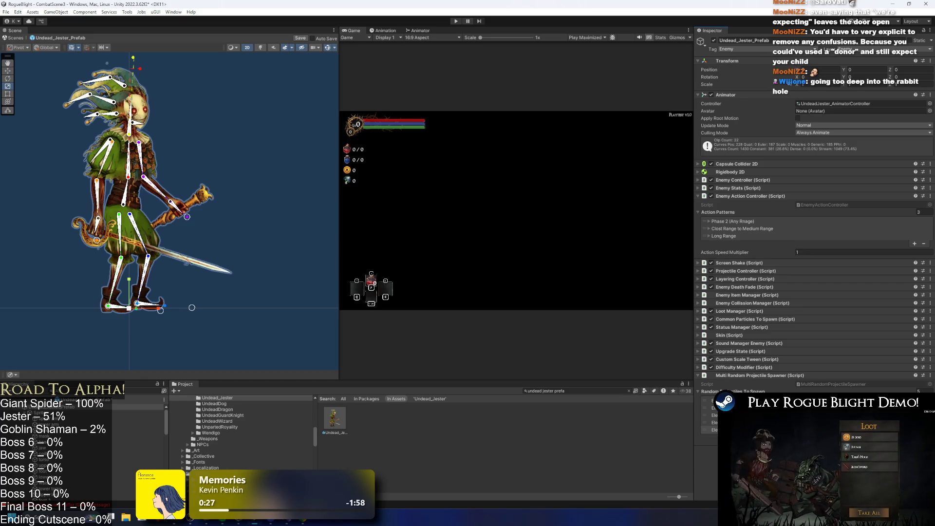
key("ctrl+s")
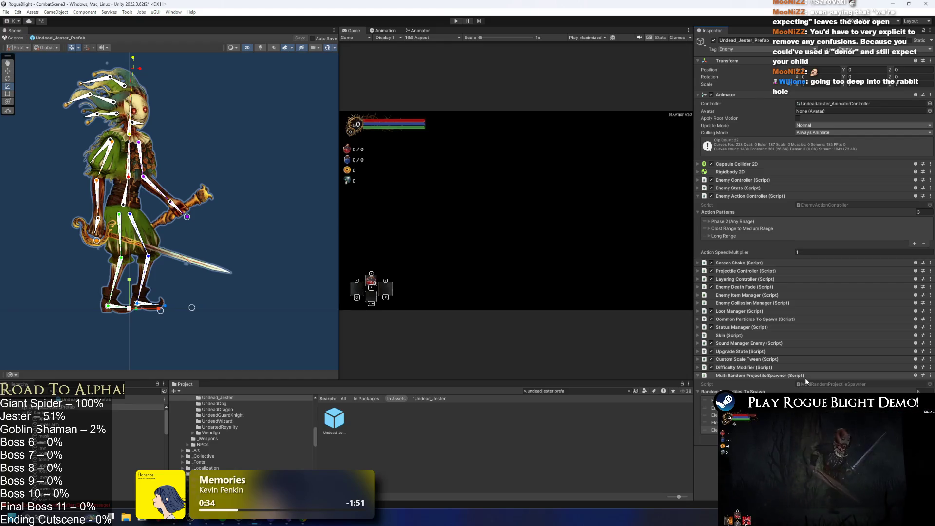
scroll(186, 74, "down", 2)
left_click_drag(185, 77, 212, 126)
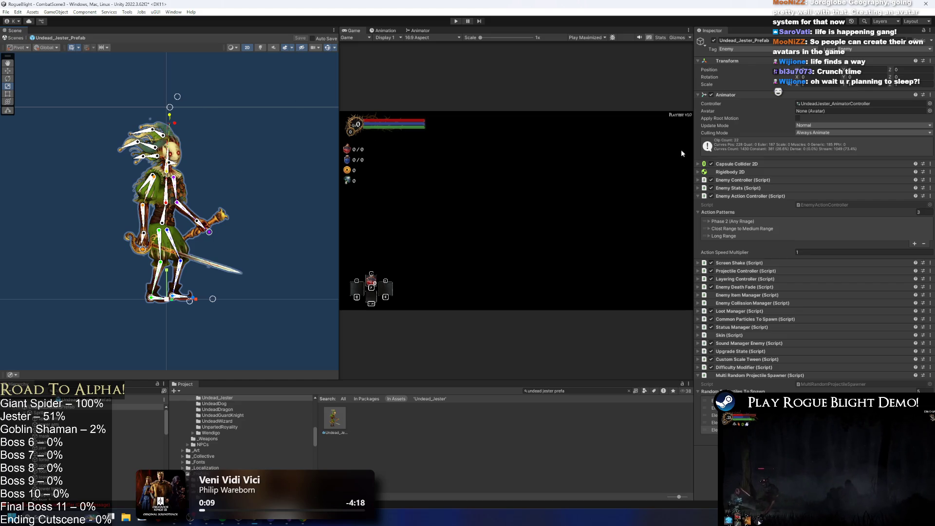
Step: Check the Long Range action pattern's settings, then switch to the jester's Animator state graph
left_click(740, 238)
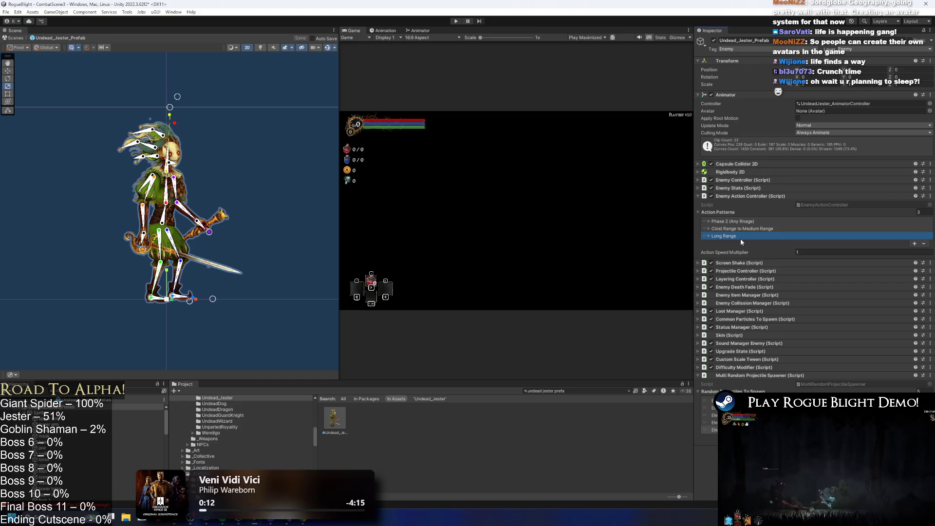
left_click(741, 239)
left_click(745, 235)
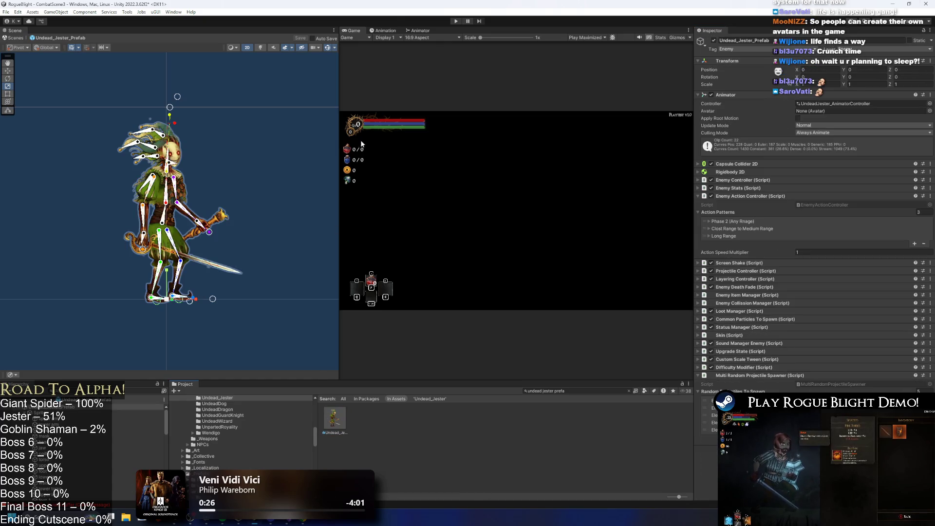
left_click(384, 30)
left_click(416, 31)
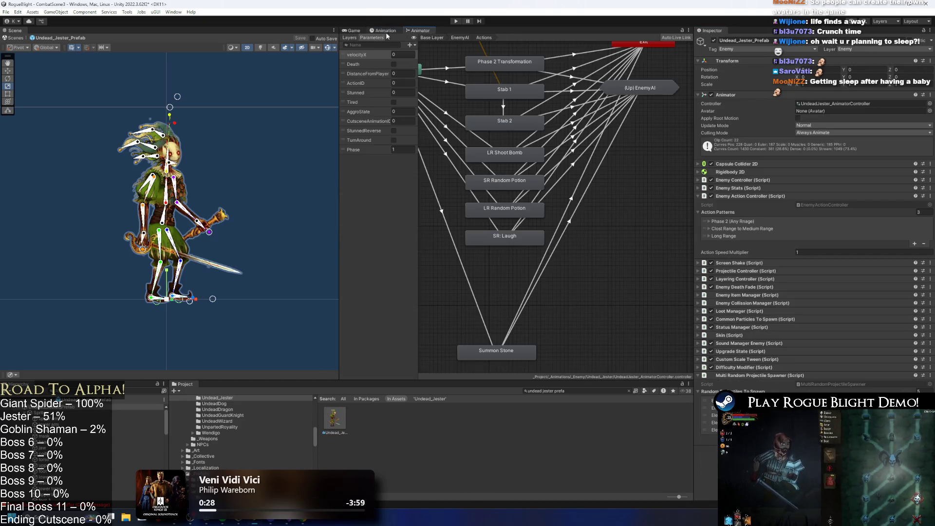
Step: Start a new animation clip from the clip list and browse into _Project/_Animations/_Enemy
left_click(384, 31)
left_click(377, 44)
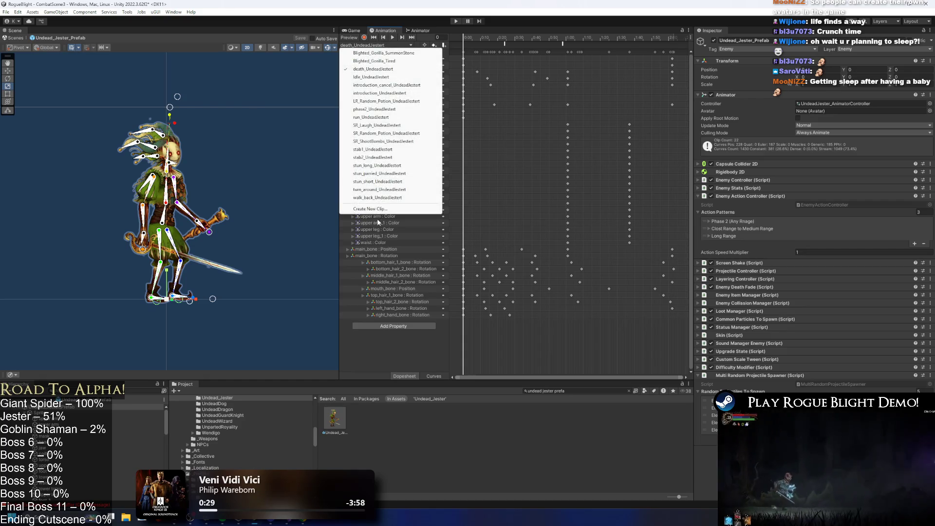
left_click(405, 209)
double_click(346, 212)
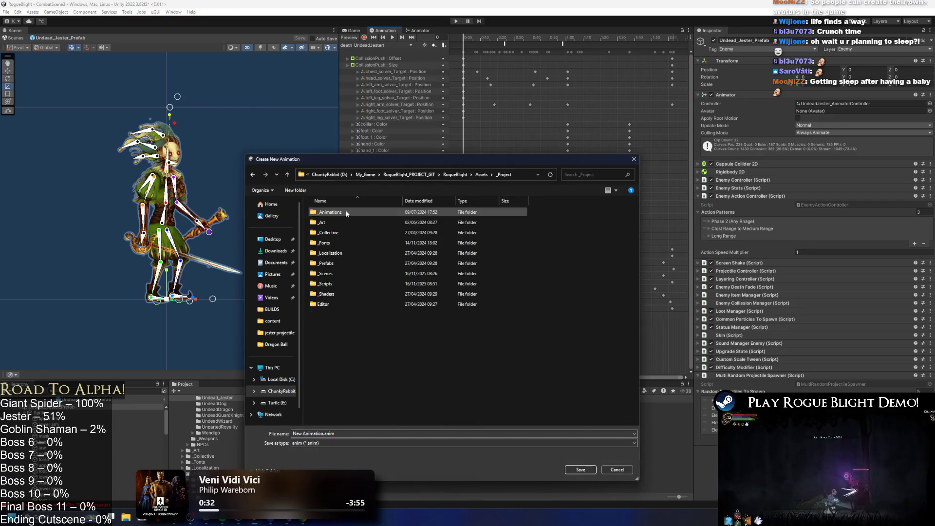
double_click(343, 212)
double_click(331, 232)
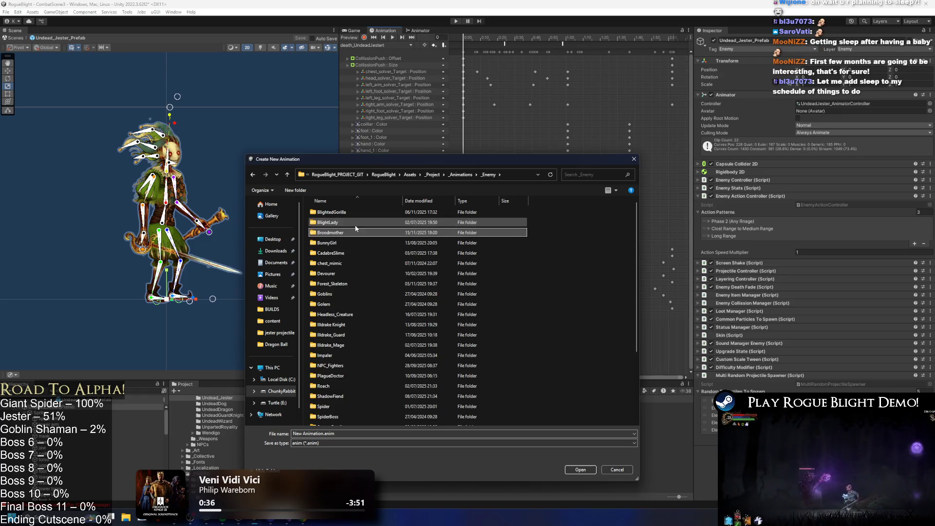
Step: Step through the enemy folders and open the Undead_Jester folder
key("Down")
key("Down")
key("Down")
key("Down")
key("Down")
key("Down")
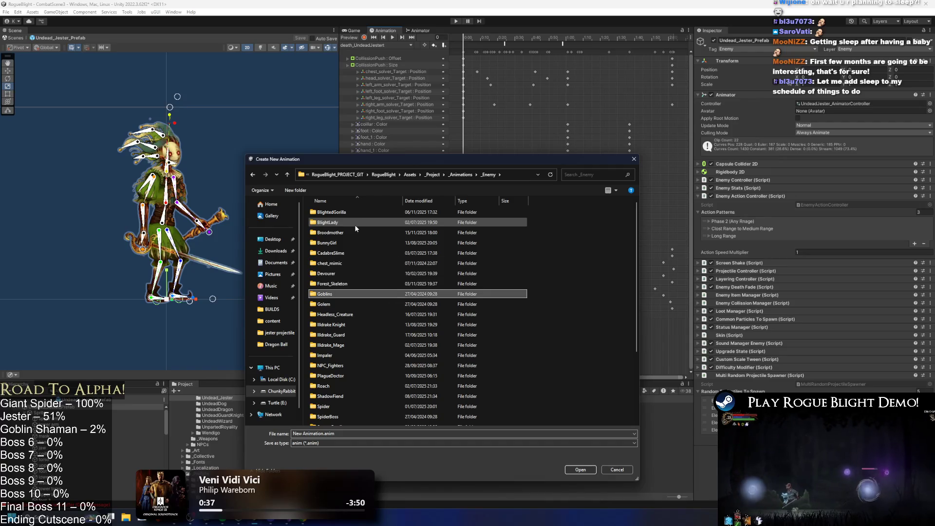
key("Down")
key("Down")
key("Down")
key("Up")
key("Up")
key("Up")
key("Up")
key("Up")
key("Down")
key("Down")
key("Down")
key("u")
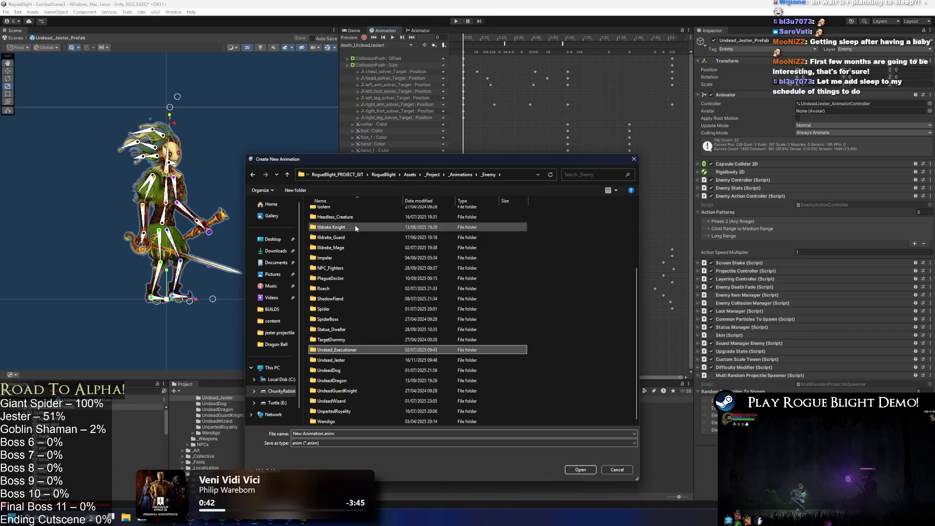
key("Down")
key("Return")
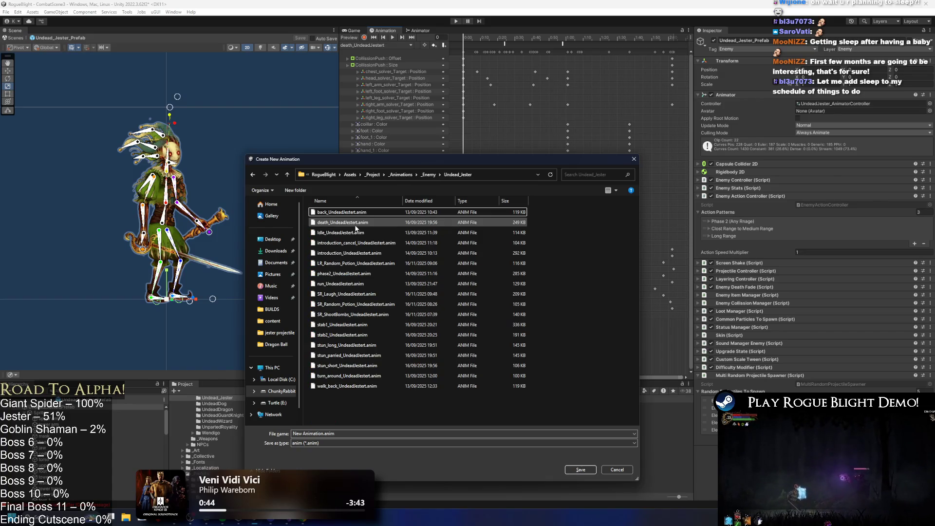
Step: Name the clip LR_Lundge_UndeadJestert.anim, based on the LR_Random_Potion name, and save it
left_click(350, 263)
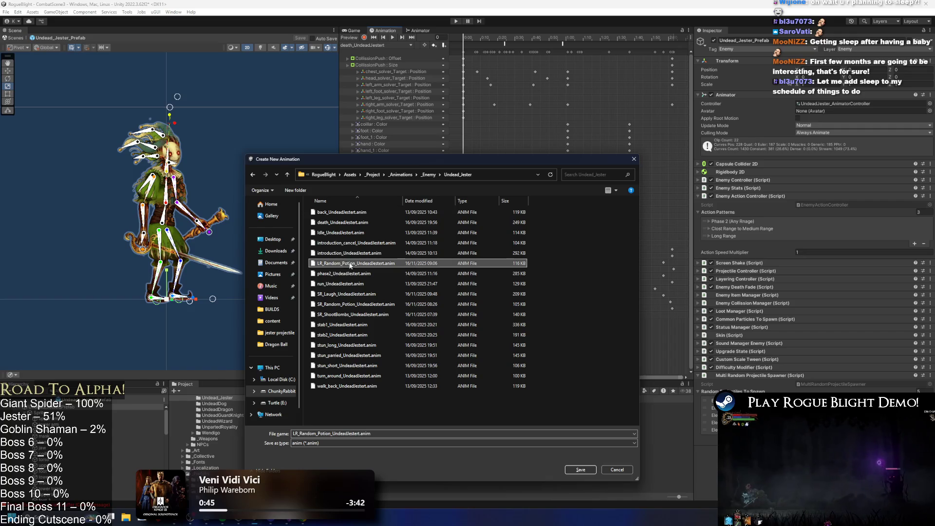
double_click(317, 433)
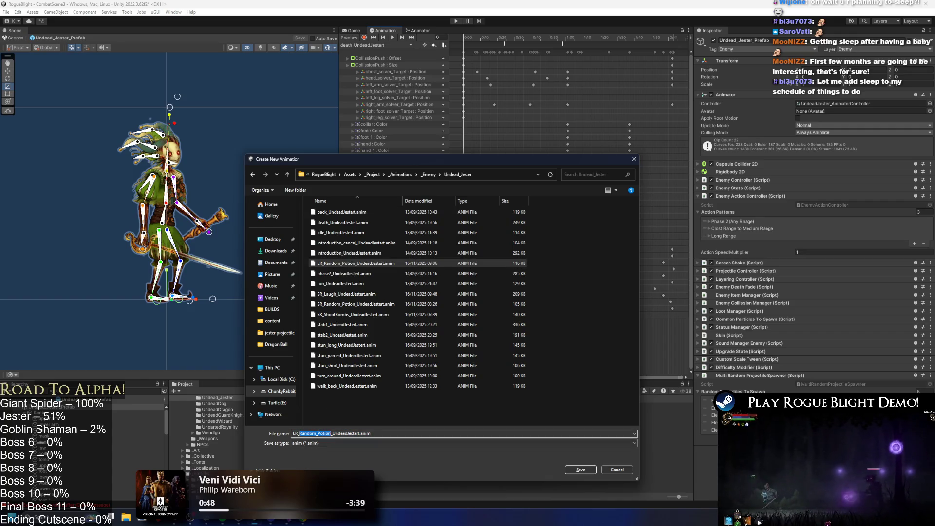
type("Luyn")
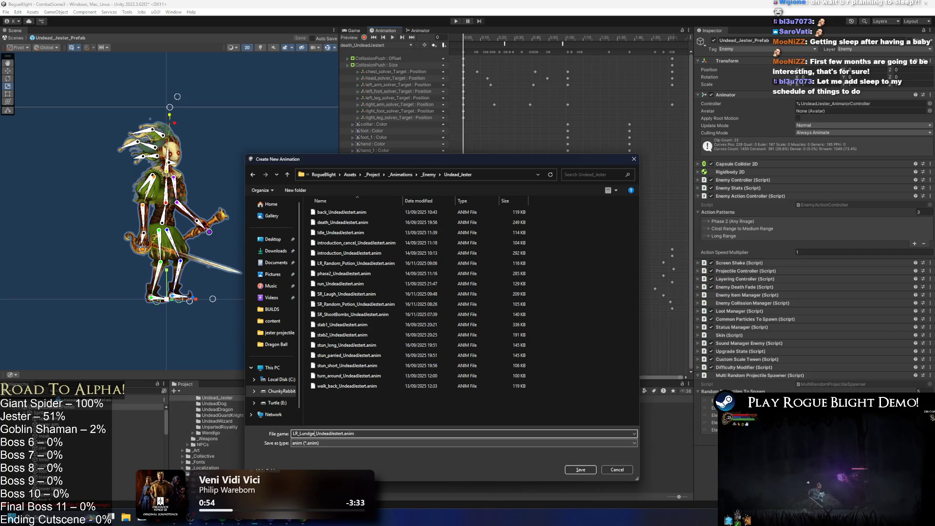
key("Return")
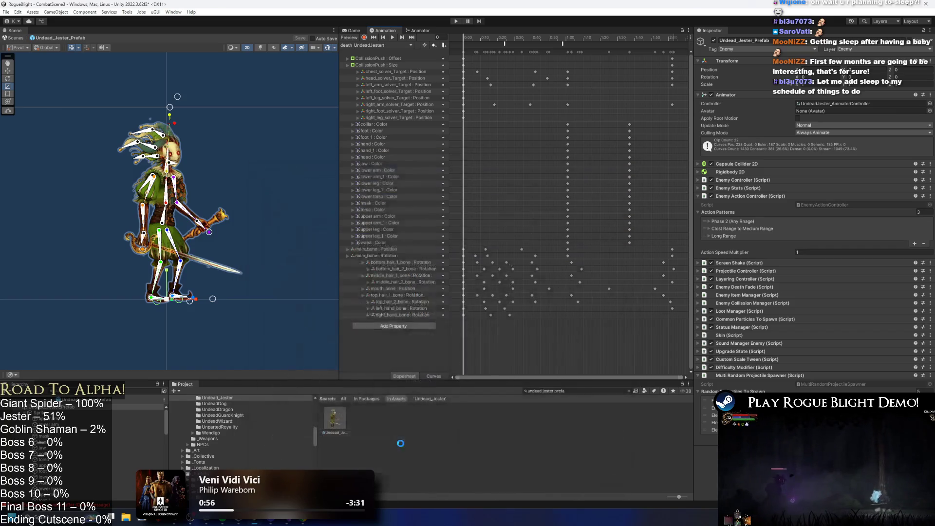
Step: Browse the jester's clips, checking Idle_UndeadJestert and the new LR_Lundge clip
left_click(375, 45)
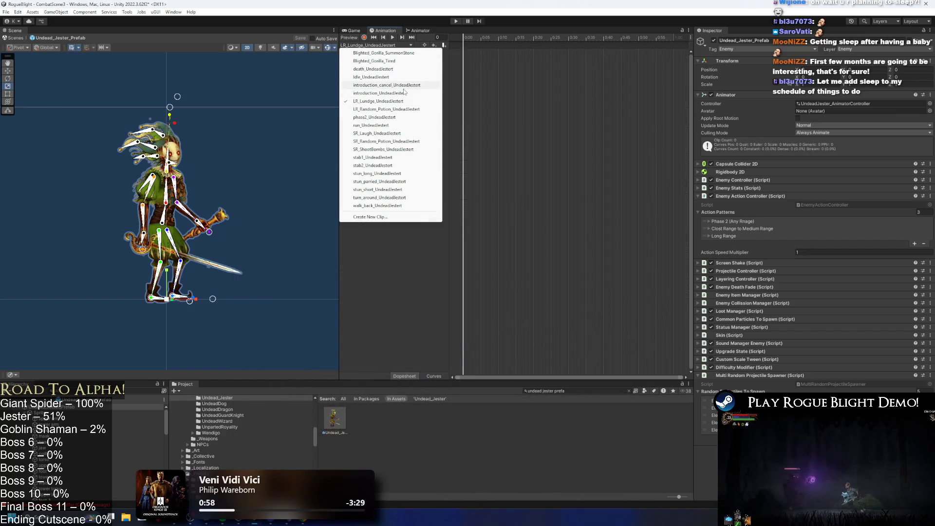
left_click(404, 77)
left_click(403, 45)
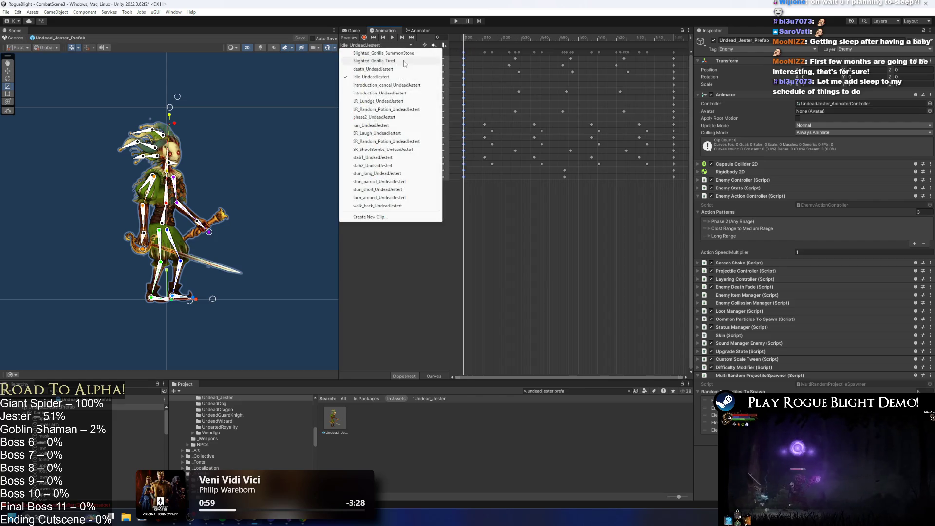
left_click(392, 101)
left_click(393, 45)
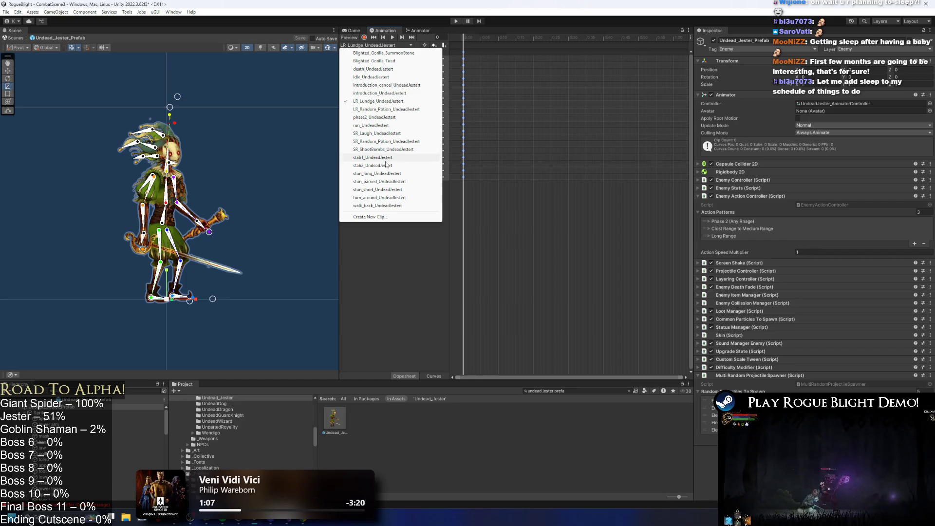
Step: Load stab2_UndeadJestert, preview its stab pose at frame 72, and select all its keyframes
left_click(386, 164)
mouse_move(465, 54)
left_mouse_down()
mouse_move(488, 69)
mouse_move(579, 78)
mouse_move(562, 84)
left_mouse_up()
key("a")
left_click_drag(641, 50, 458, 194)
left_click(375, 45)
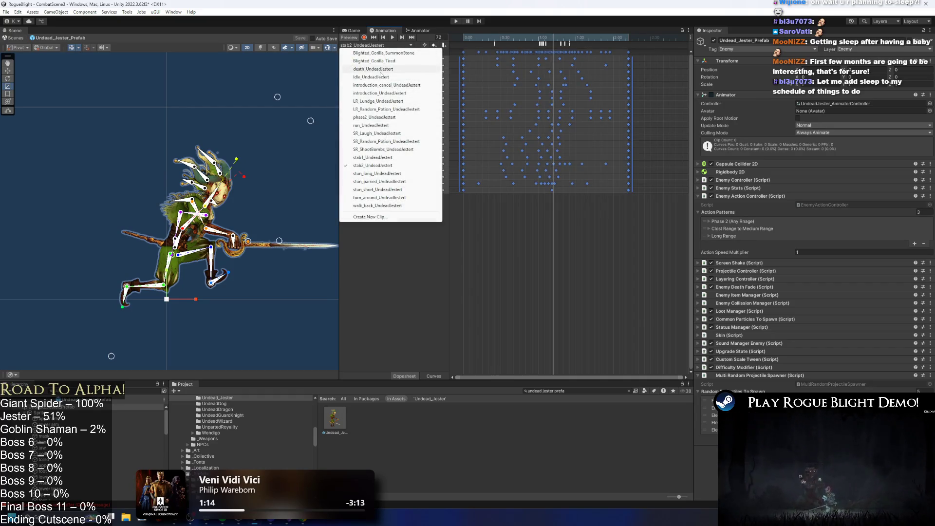
left_click(378, 101)
mouse_move(479, 37)
left_mouse_down()
mouse_move(489, 35)
mouse_move(571, 153)
left_mouse_up()
key("a")
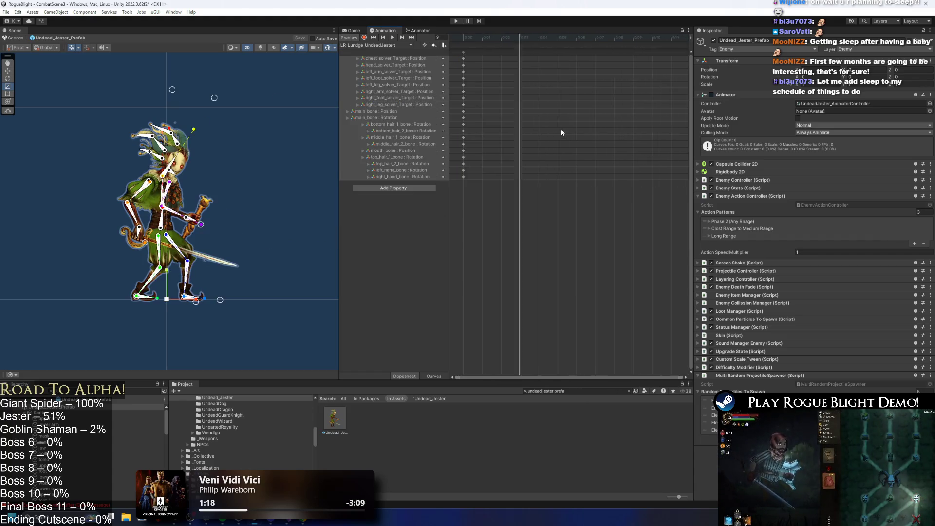
key("ctrl+v")
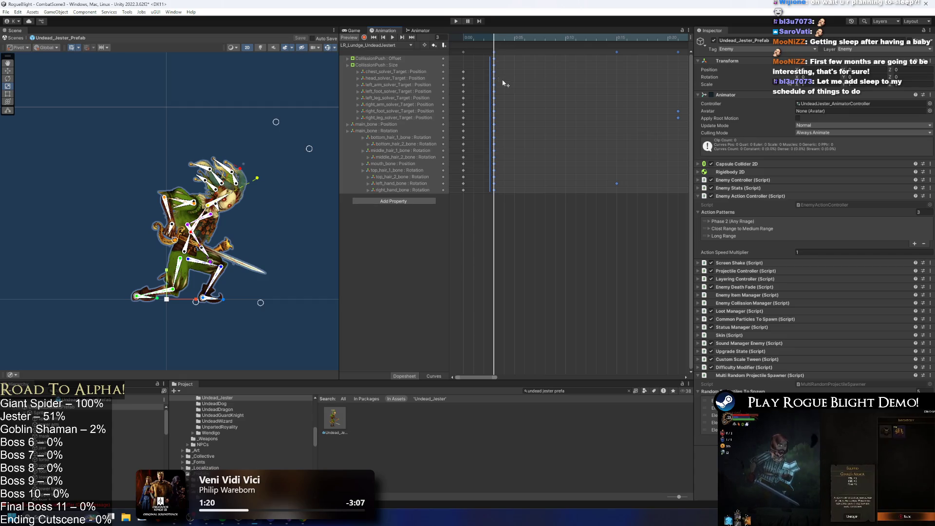
key("ctrl+z")
key("ctrl+y")
key("a")
key("ctrl+a")
key("f")
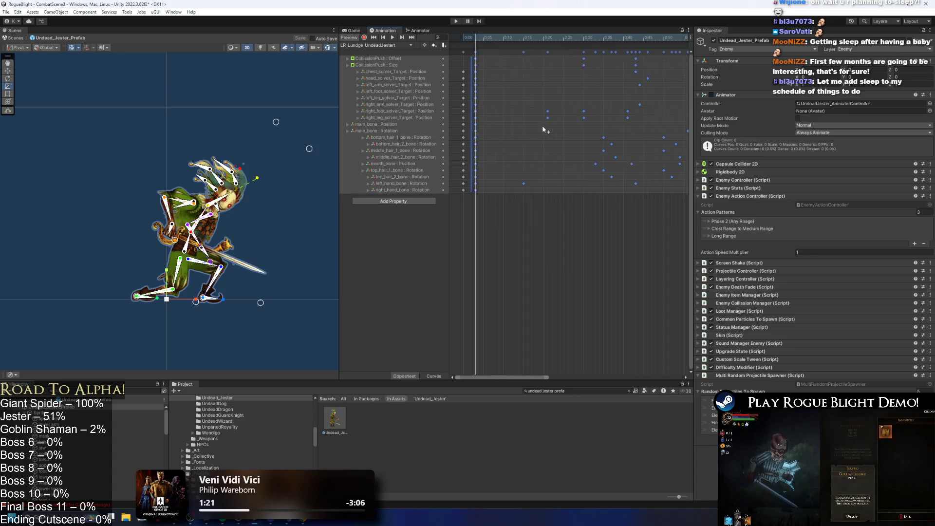
left_click_drag(520, 113, 560, 113)
left_click(472, 37)
mouse_move(472, 37)
left_mouse_down()
mouse_move(535, 41)
mouse_move(445, 45)
left_mouse_up()
key("space")
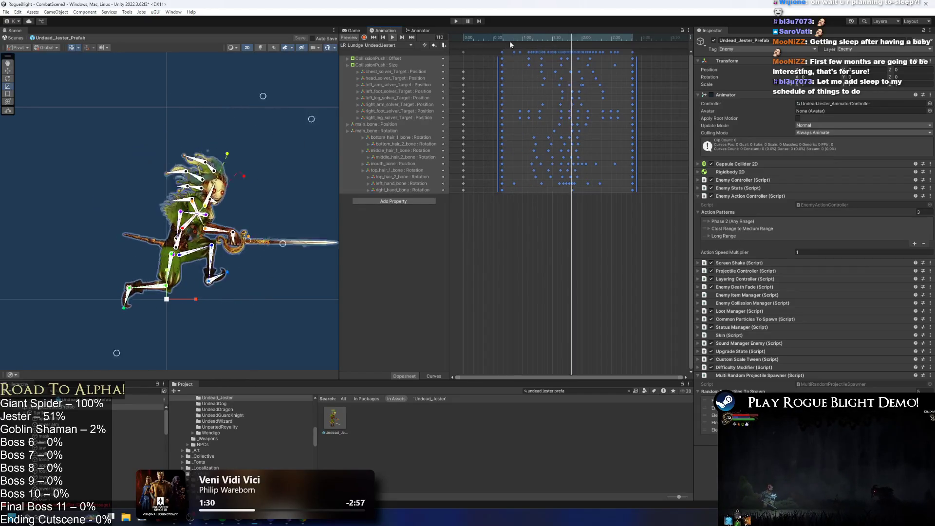
left_click_drag(506, 39, 499, 39)
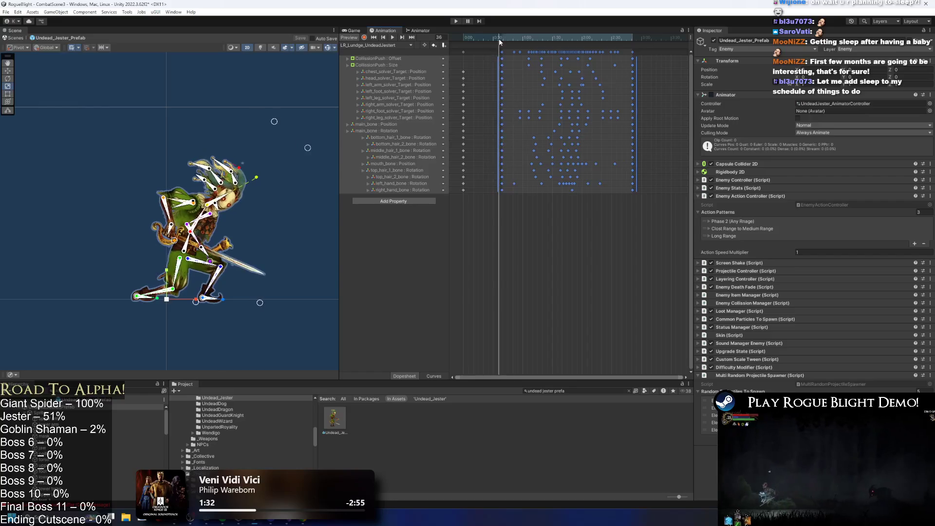
left_click(504, 51)
left_click(465, 44)
key("space")
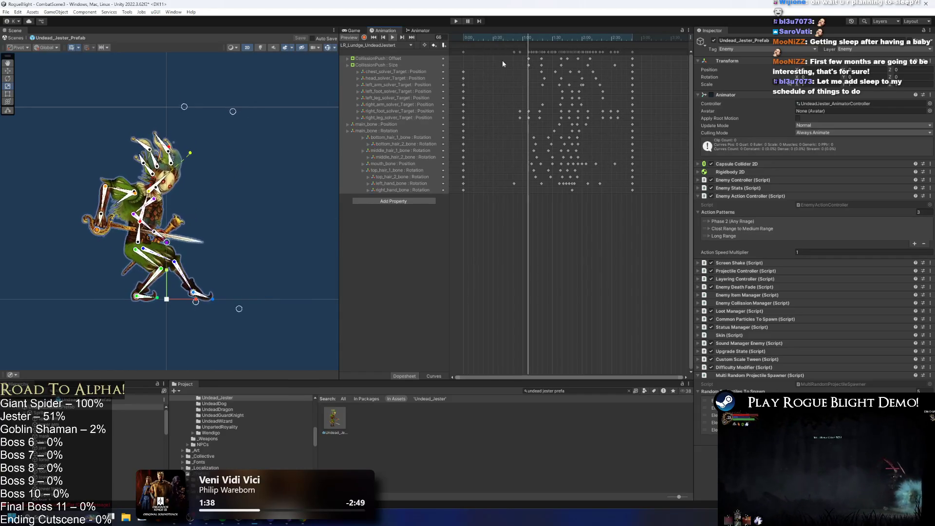
left_click_drag(502, 55, 532, 68)
left_click(493, 39)
left_click_drag(493, 39, 463, 39)
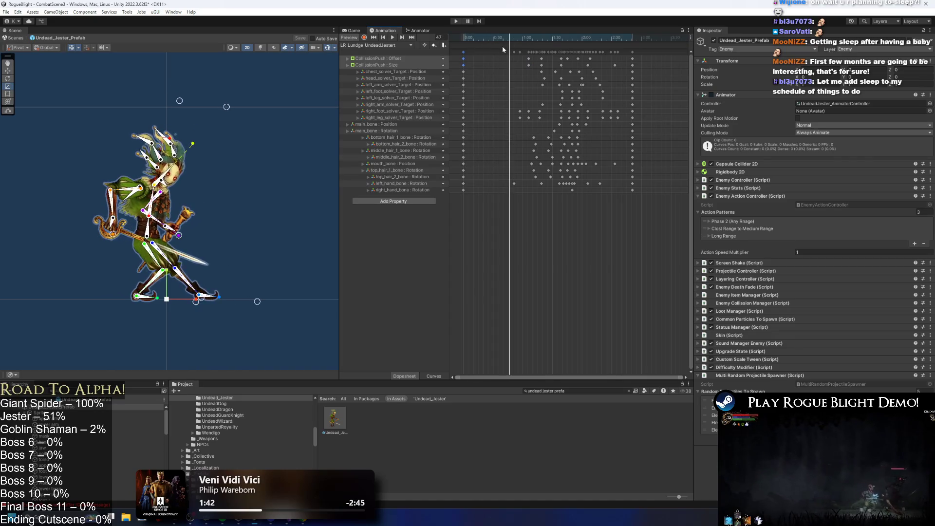
mouse_move(510, 45)
left_mouse_down()
mouse_move(508, 37)
mouse_move(541, 44)
mouse_move(490, 47)
left_mouse_up()
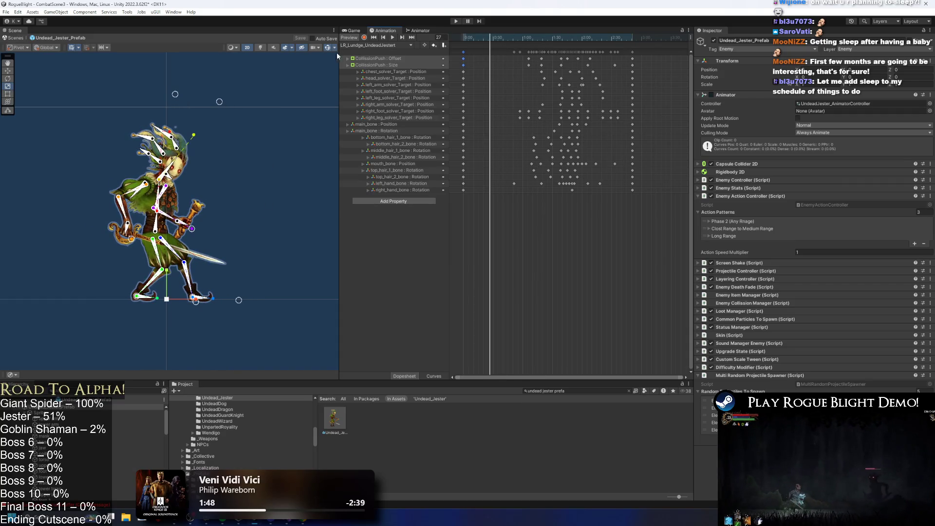
left_click(364, 38)
left_click_drag(194, 299, 213, 277)
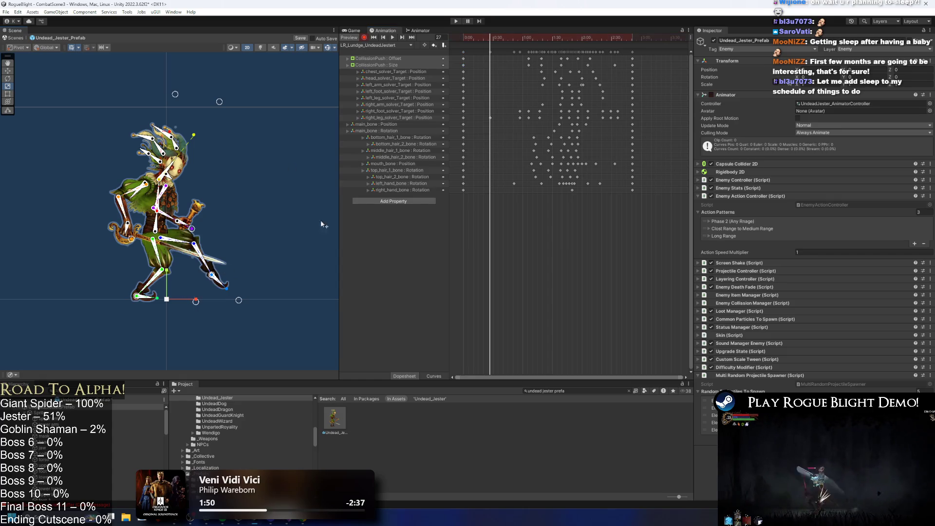
left_click(463, 118)
left_click_drag(511, 43, 528, 37)
left_click_drag(529, 118, 536, 117)
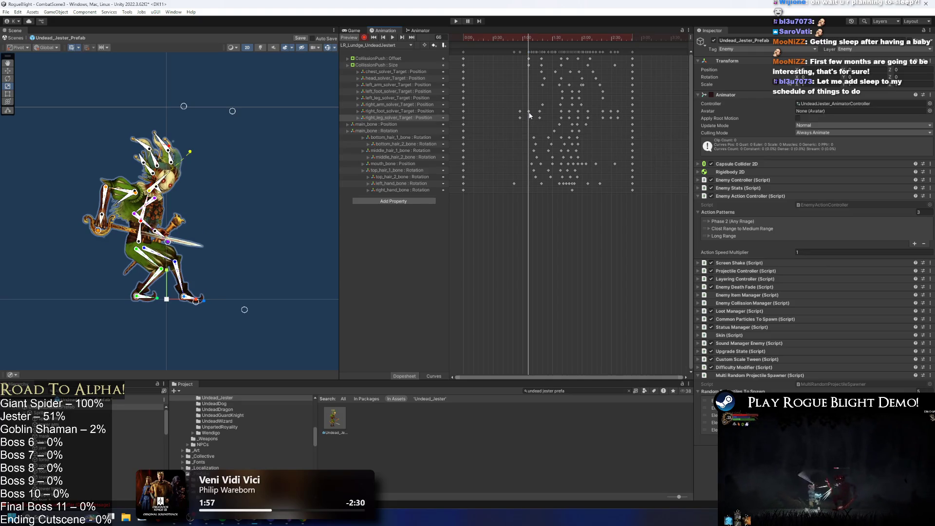
mouse_move(530, 34)
left_mouse_down()
mouse_move(543, 36)
mouse_move(497, 41)
left_mouse_up()
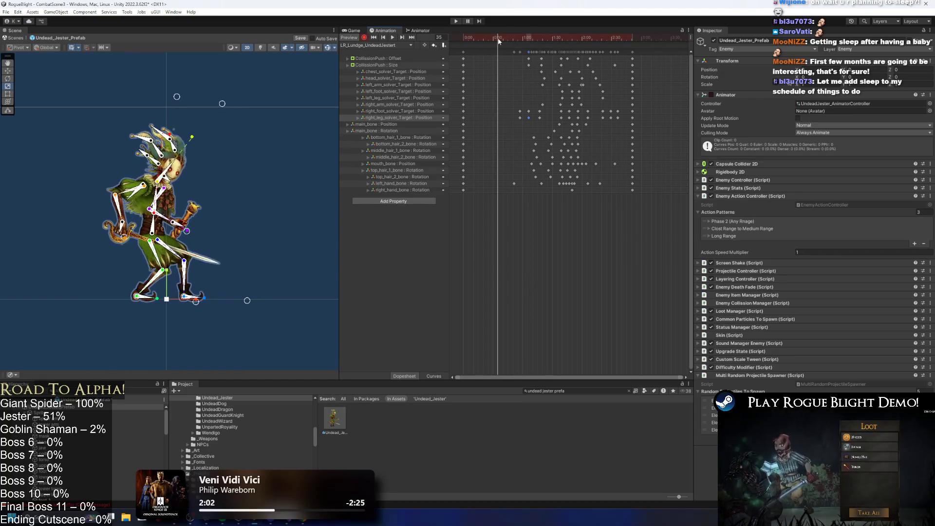
left_click(251, 289)
left_click_drag(246, 301, 268, 274)
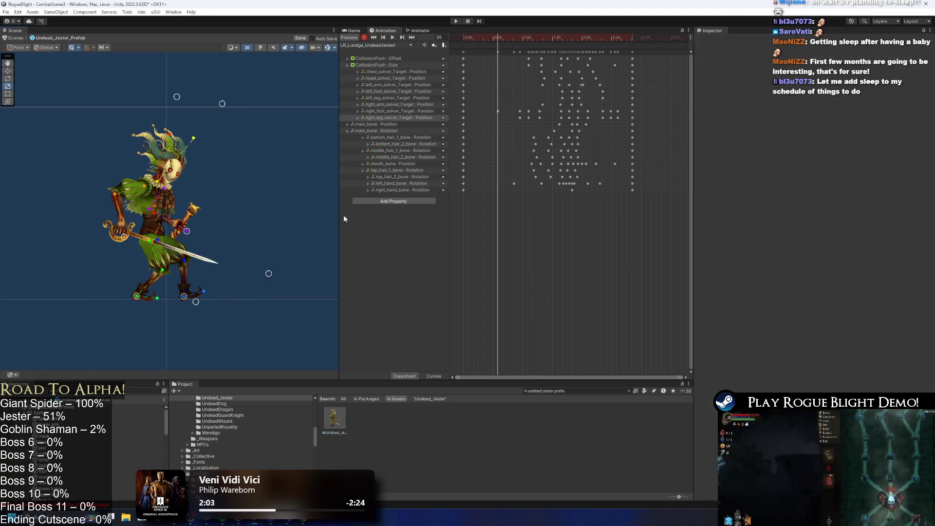
left_click_drag(516, 109, 539, 115)
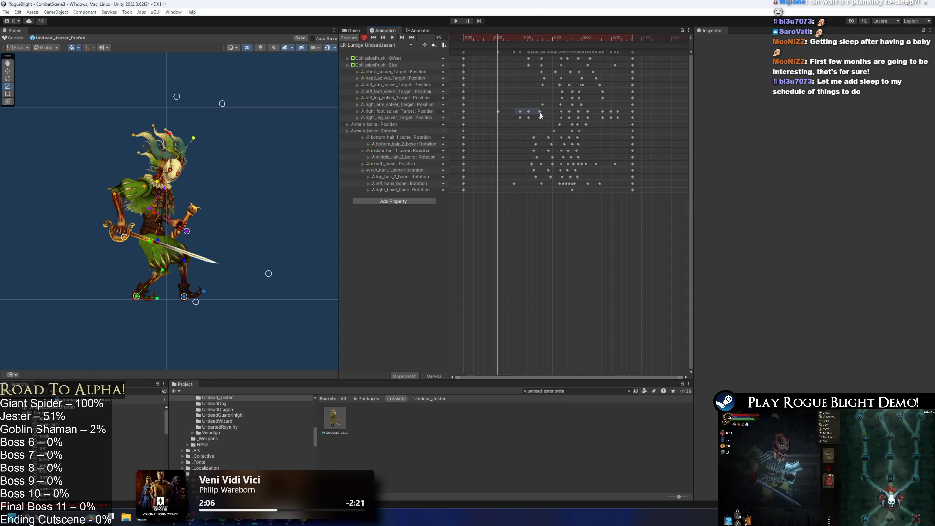
mouse_move(517, 36)
left_mouse_down()
mouse_move(540, 34)
mouse_move(529, 36)
left_mouse_up()
left_click_drag(531, 102, 527, 113)
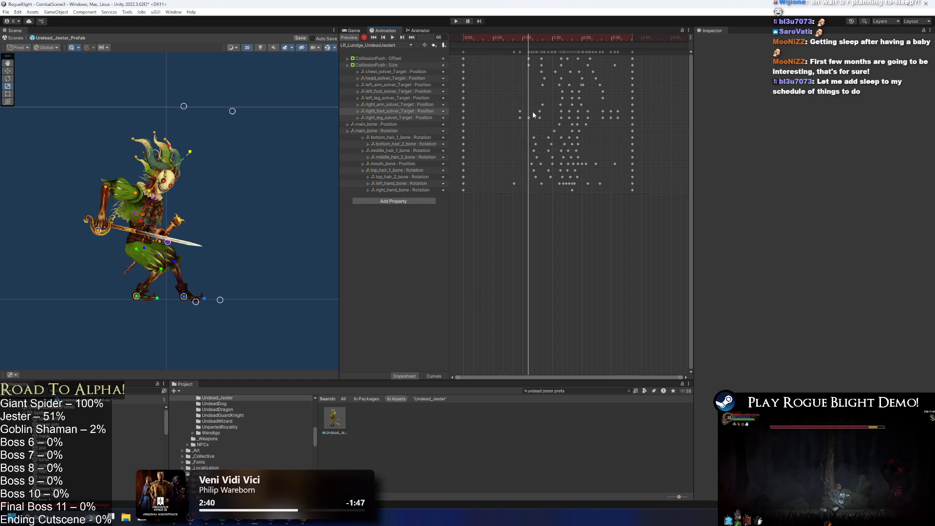
left_click_drag(529, 44, 583, 29)
key("space")
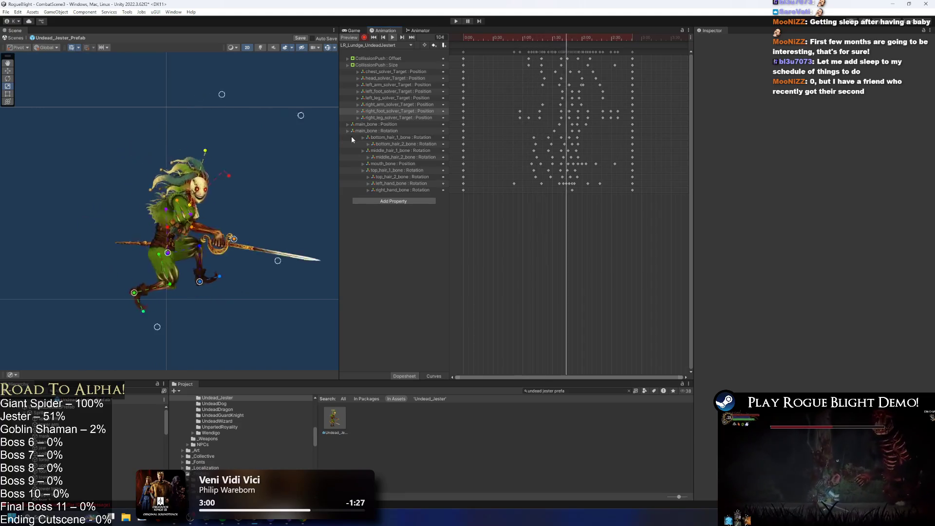
Step: Pull the left foot back at frame 44 and paste the frame-0 left leg keys at frame 35
left_click_drag(494, 39, 519, 47)
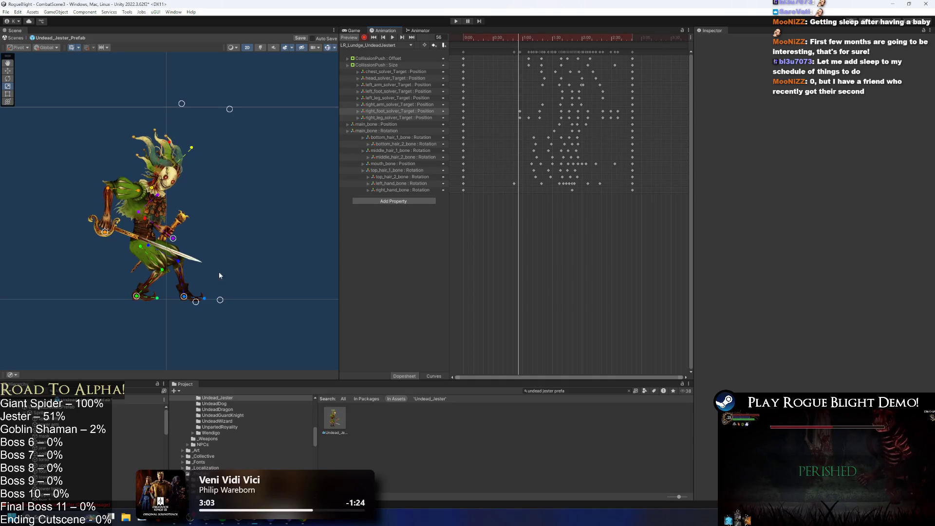
left_click_drag(137, 298, 115, 299)
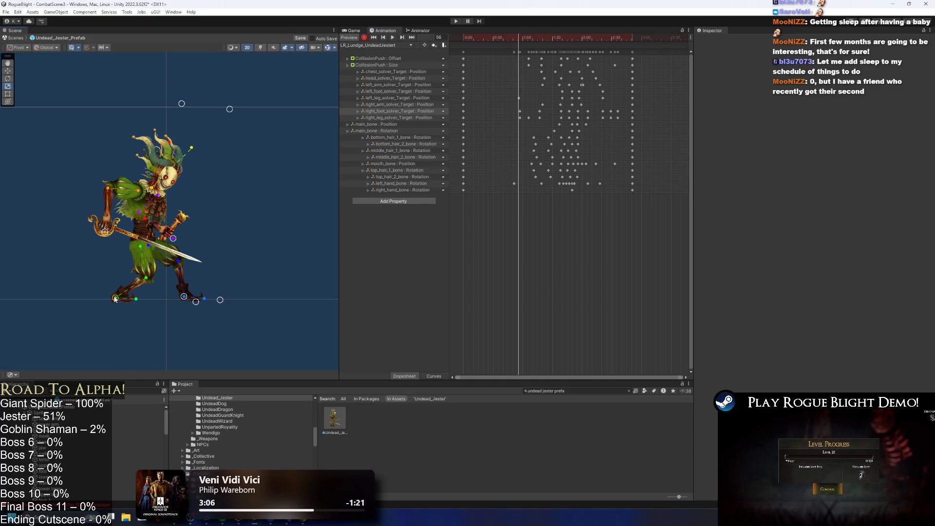
left_click_drag(487, 38, 493, 38)
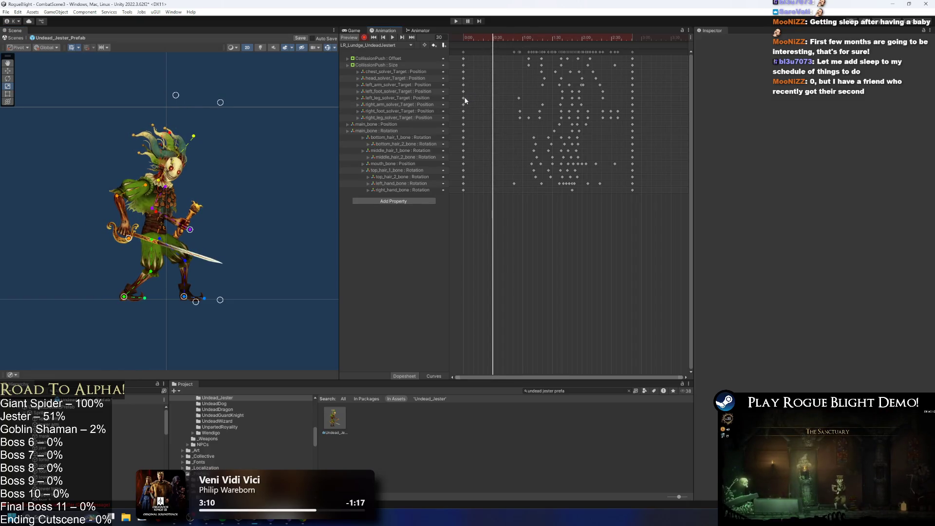
left_click_drag(461, 100, 458, 101)
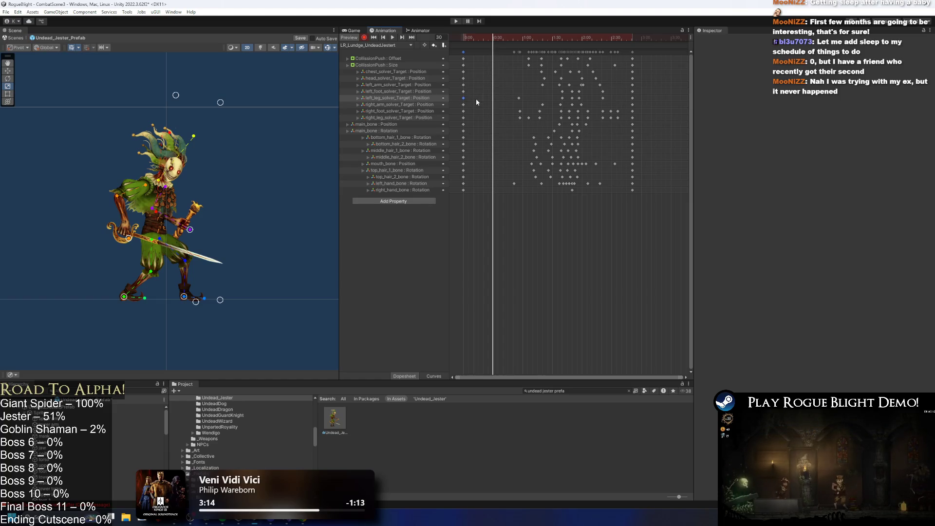
left_click(499, 38)
key("ctrl+v")
Step: Raise the left foot at frame 51 and add a left_foot_solver key at frame 24
left_click_drag(498, 38, 508, 39)
left_click_drag(127, 297, 127, 288)
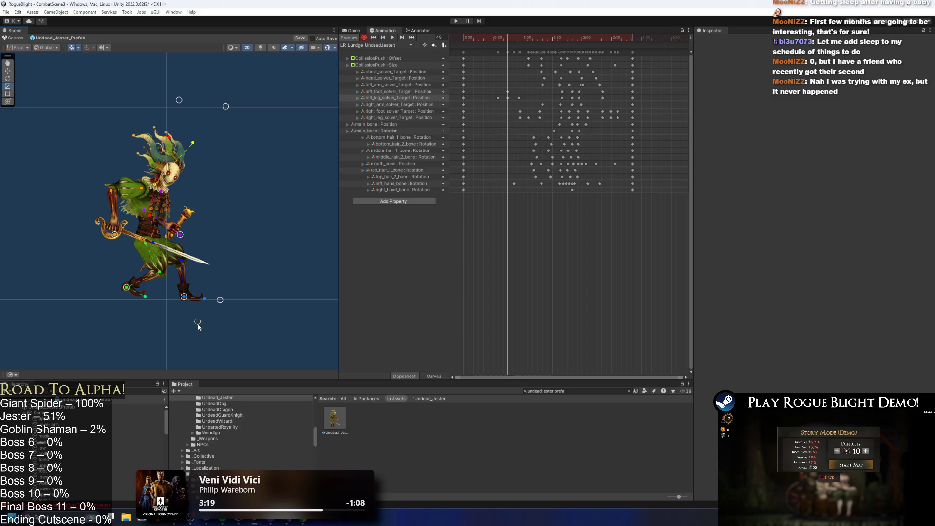
mouse_move(508, 38)
left_mouse_down()
mouse_move(481, 42)
mouse_move(487, 52)
mouse_move(500, 38)
mouse_move(519, 40)
left_mouse_up()
double_click(498, 91)
key("space")
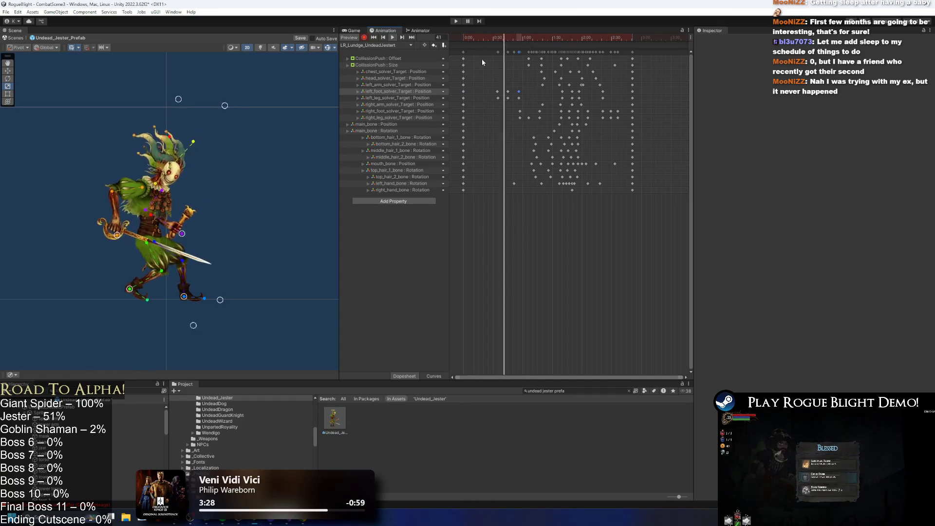
Step: Paste the left foot and leg keys near frame 93 and review the lunge through frame 112
left_click_drag(515, 87, 523, 101)
left_click_drag(553, 39, 562, 40)
key("ctrl+v")
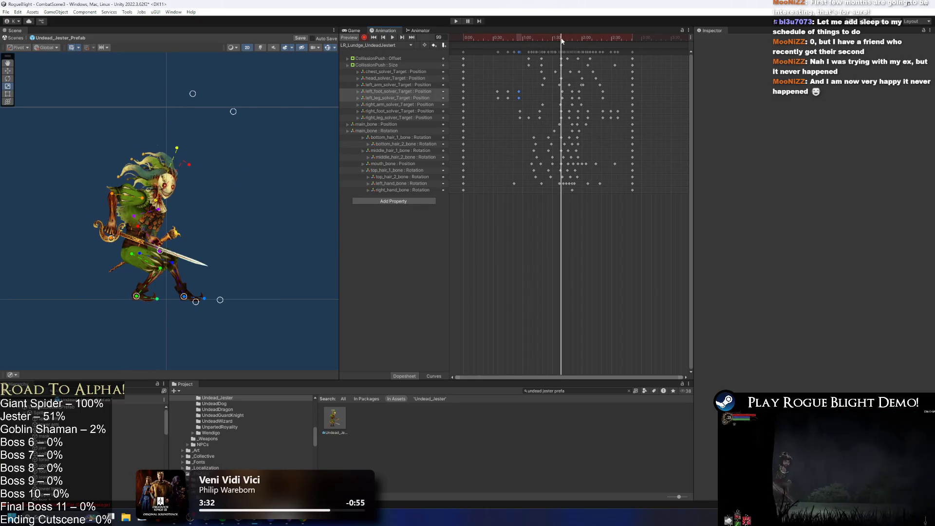
left_click_drag(568, 42, 578, 39)
left_click(533, 39)
key("space")
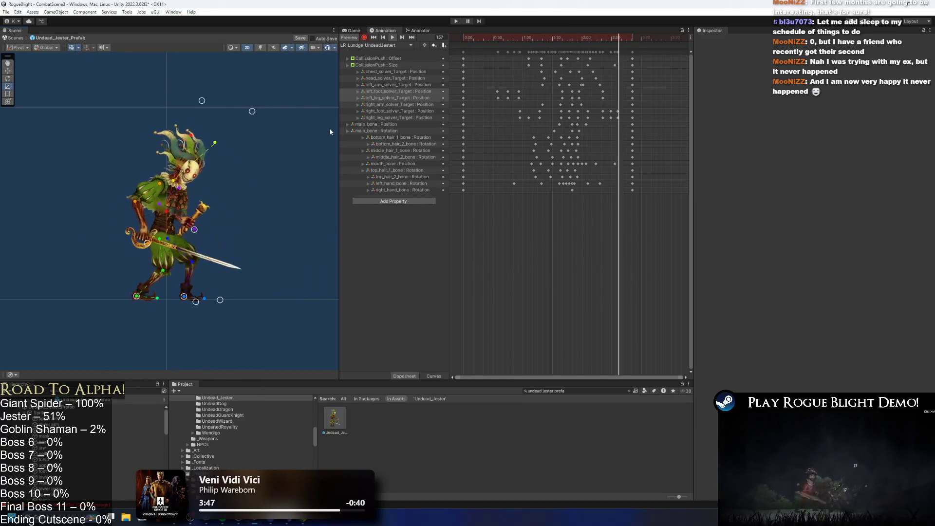
scroll(327, 142, "down", 2)
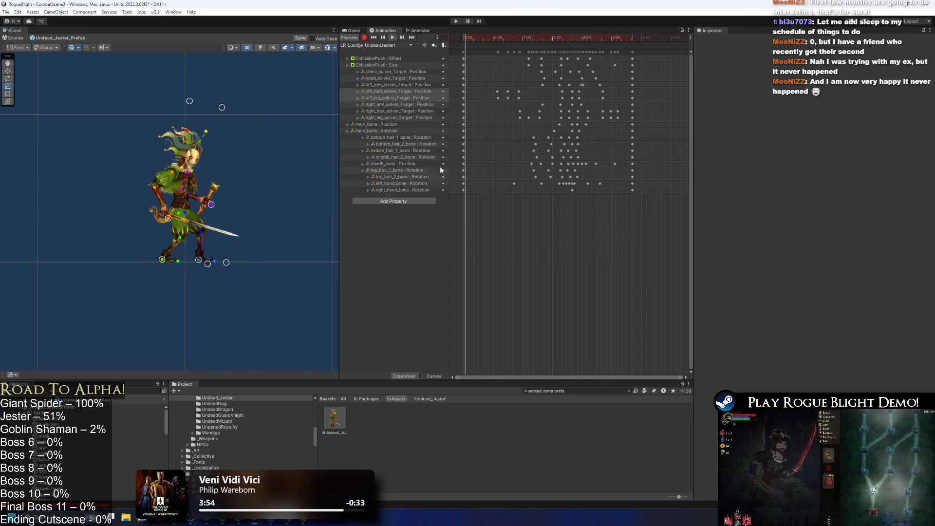
left_click_drag(569, 38, 575, 38)
Step: Box-select the final key block and review playback, settling at frame 116
left_click_drag(576, 39, 580, 39)
mouse_move(665, 54)
left_mouse_down()
mouse_move(580, 53)
mouse_move(653, 53)
left_mouse_up()
left_click(551, 38)
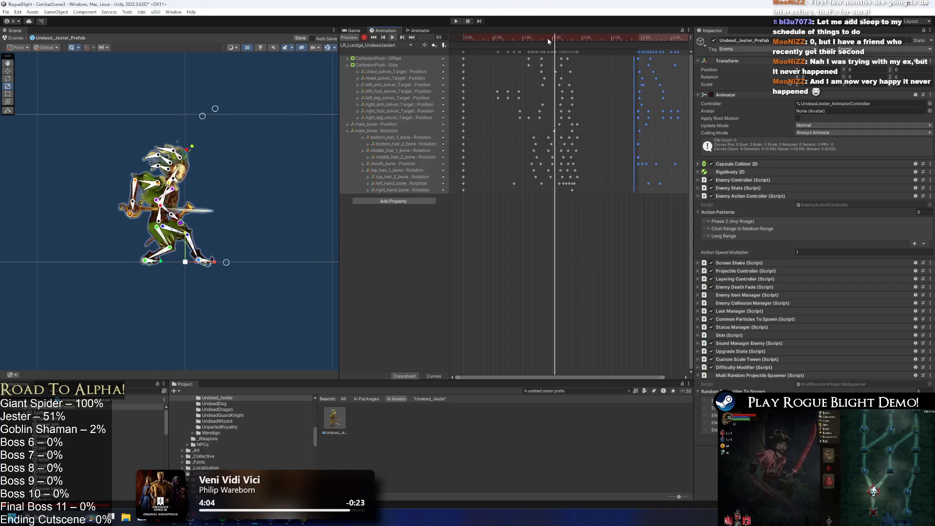
scroll(536, 122, "down", 2)
mouse_move(636, 103)
left_mouse_down()
mouse_move(593, 102)
mouse_move(602, 110)
left_mouse_up()
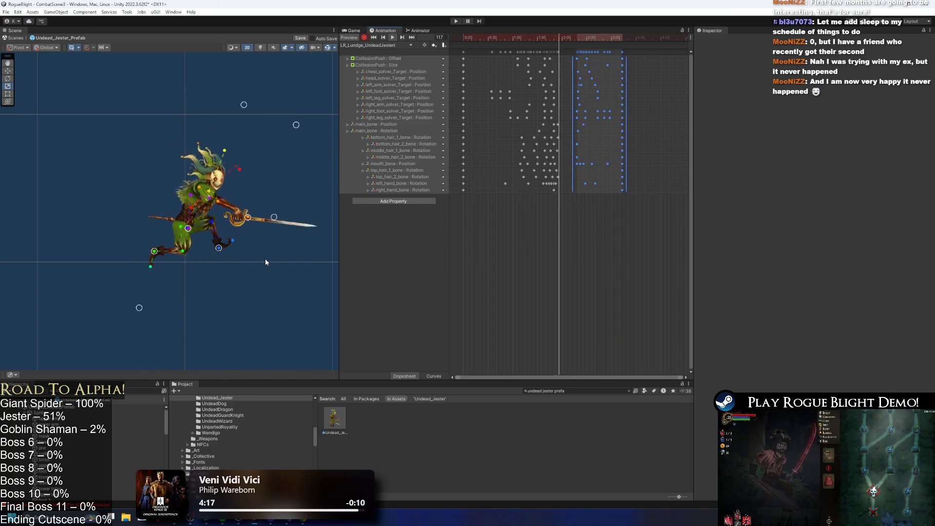
left_click(575, 39)
left_click(579, 34)
mouse_move(579, 33)
left_mouse_down()
mouse_move(536, 35)
mouse_move(621, 34)
mouse_move(565, 43)
left_mouse_up()
Step: Re-pose the left arm, sword hand and head targets at frame 116 to key them
left_click_drag(296, 126, 295, 119)
key("ctrl+z")
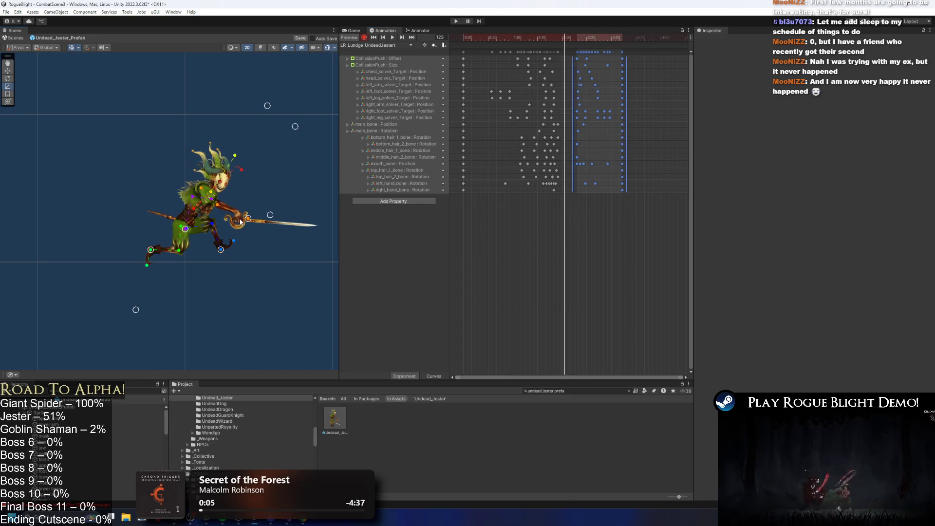
left_click_drag(249, 222, 250, 221)
left_click_drag(267, 106, 311, 158)
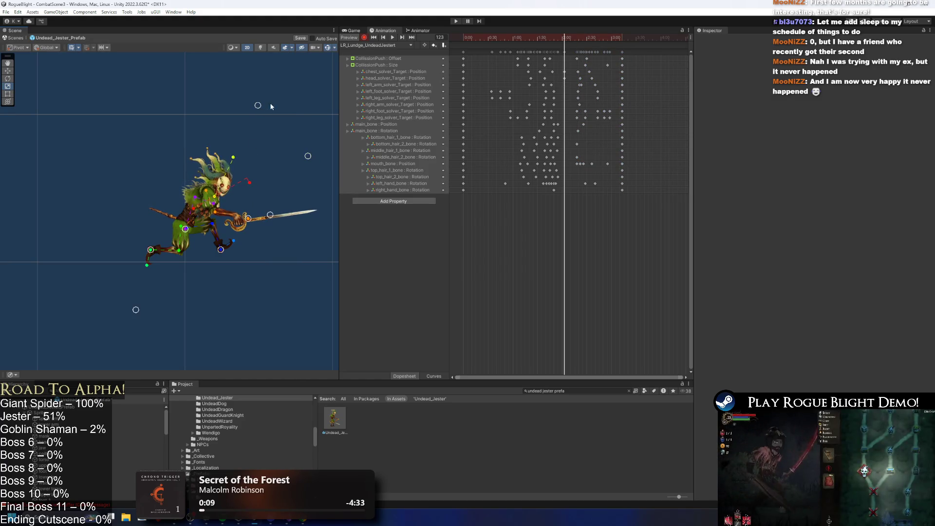
left_click_drag(295, 125, 309, 143)
key("space")
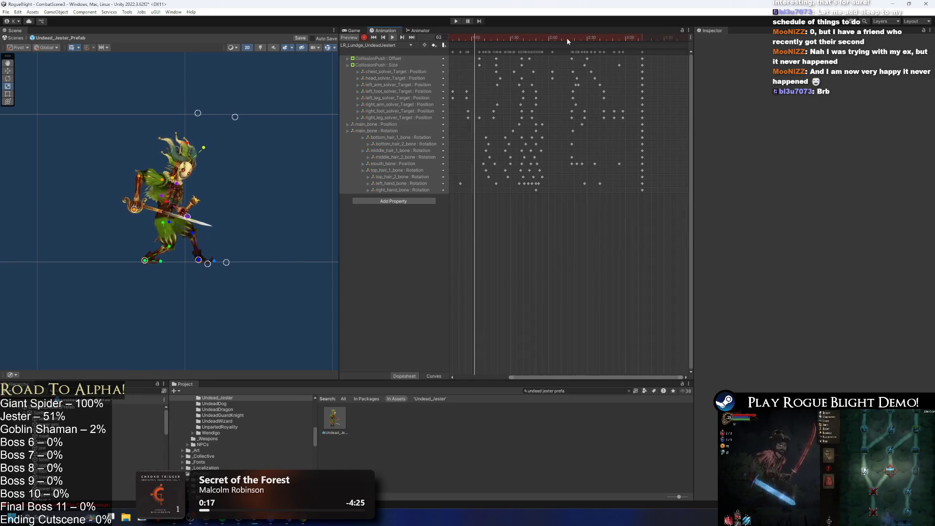
left_click(555, 78)
Step: Nudge the head_solver_Target key earlier and check the head keys around frames 139 and 151
left_click_drag(560, 76, 557, 77)
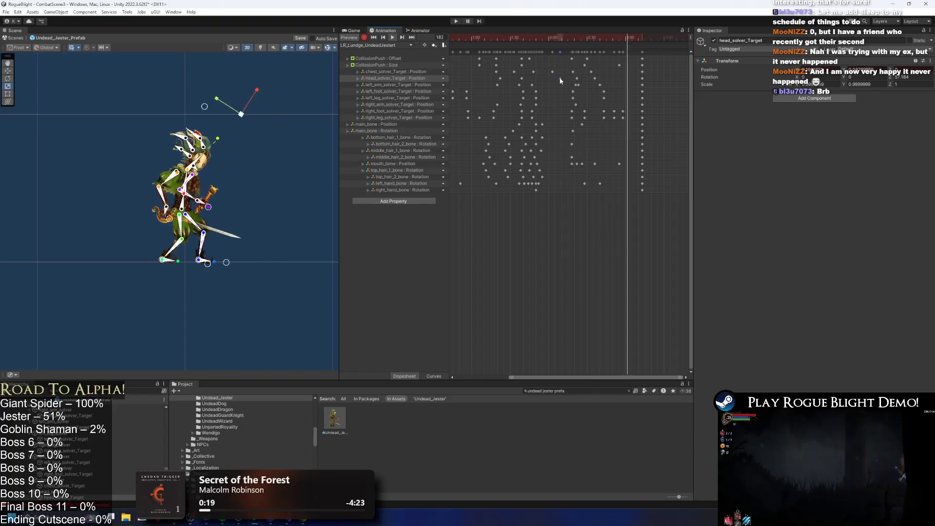
left_click_drag(568, 41, 574, 43)
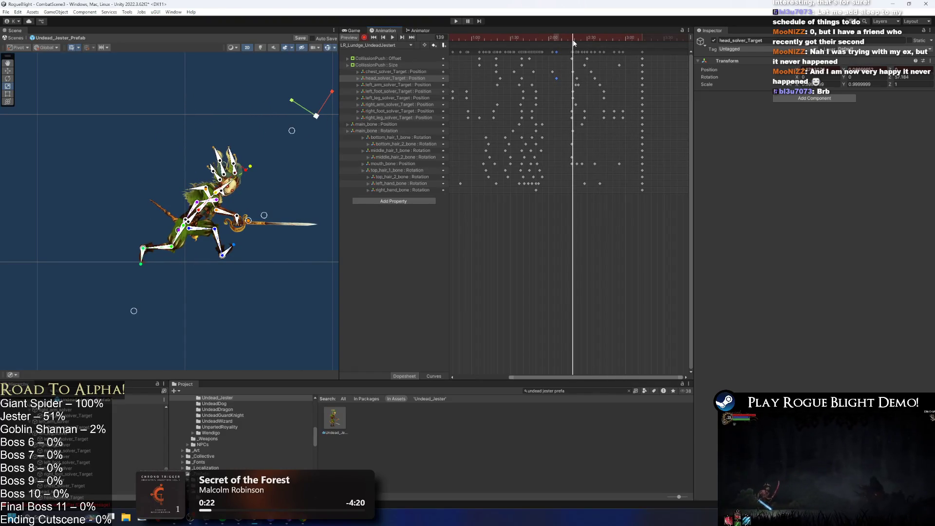
left_click(308, 127)
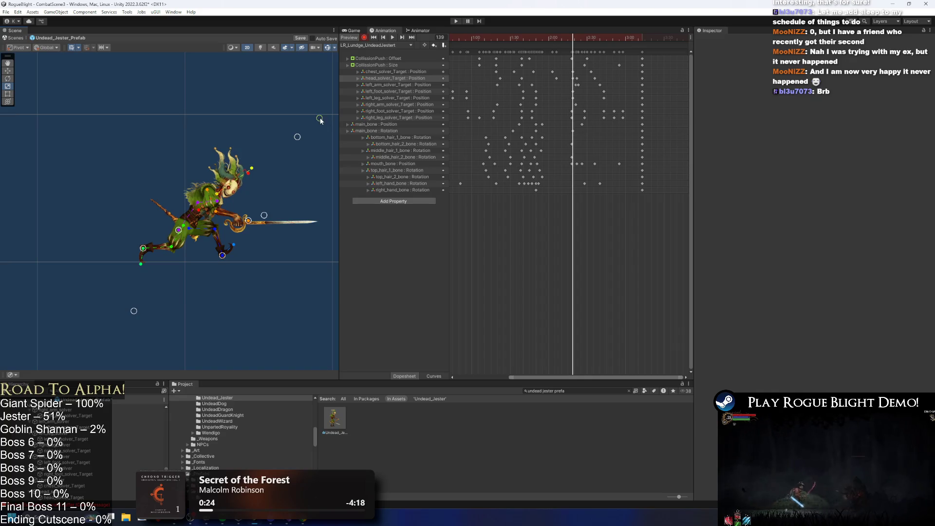
left_click(576, 79)
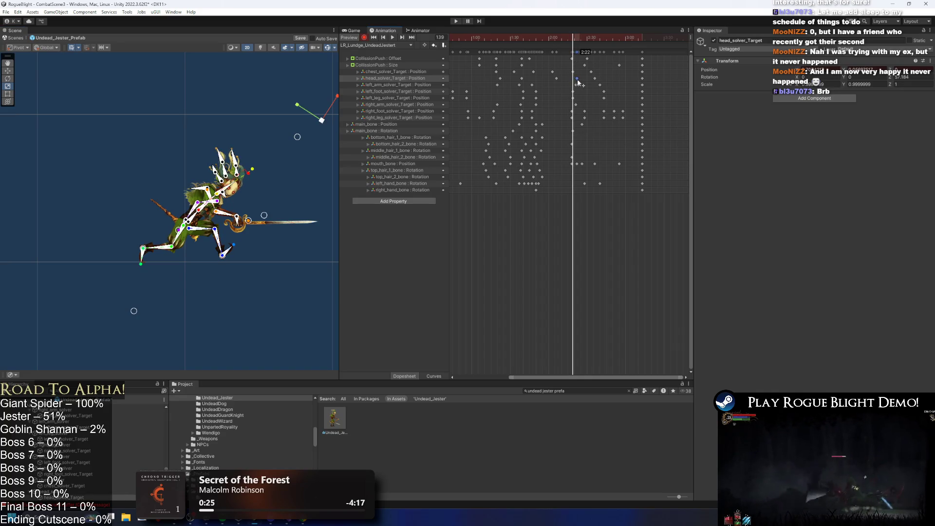
left_click_drag(570, 44, 593, 44)
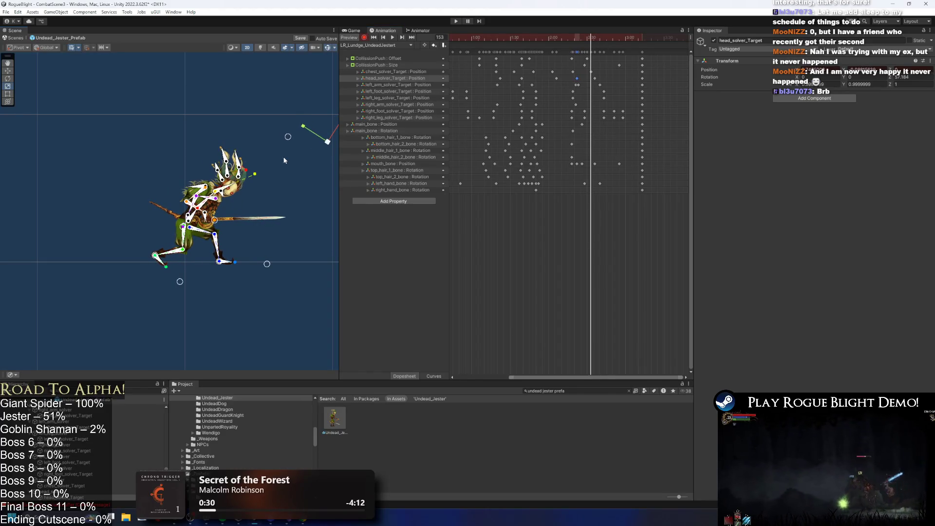
left_click(293, 172)
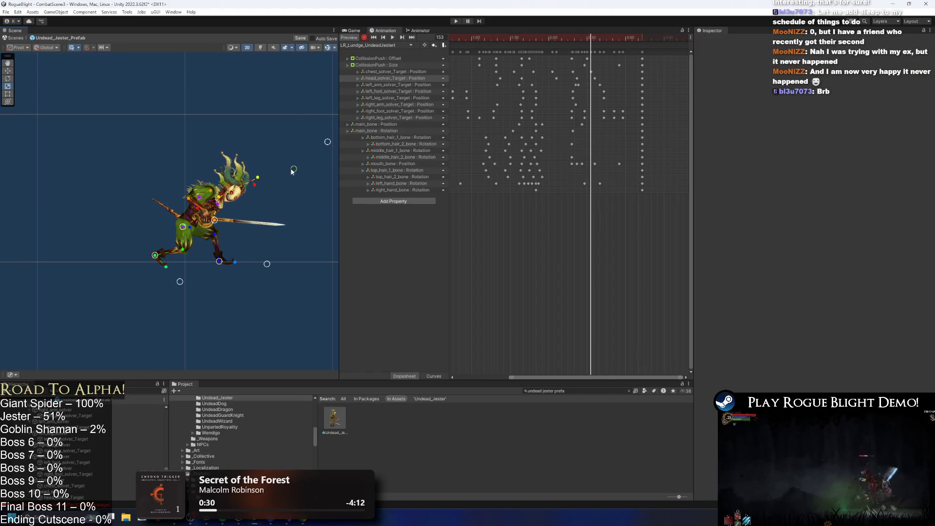
left_click(593, 79)
key("space")
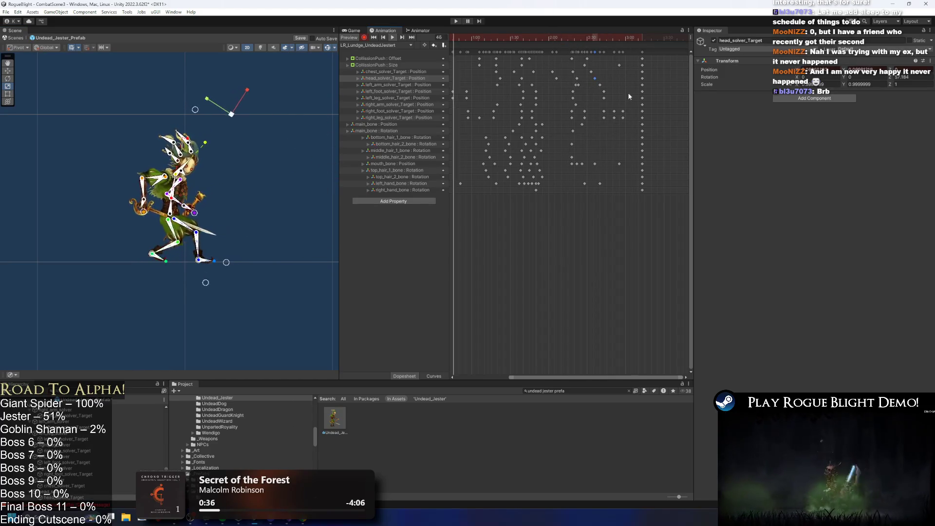
Step: Shift the keys from 2:03 to 3:13 slightly earlier and review the arm target at frame 125
left_click_drag(665, 202, 551, 48)
left_click_drag(599, 89, 617, 106)
left_click(595, 113)
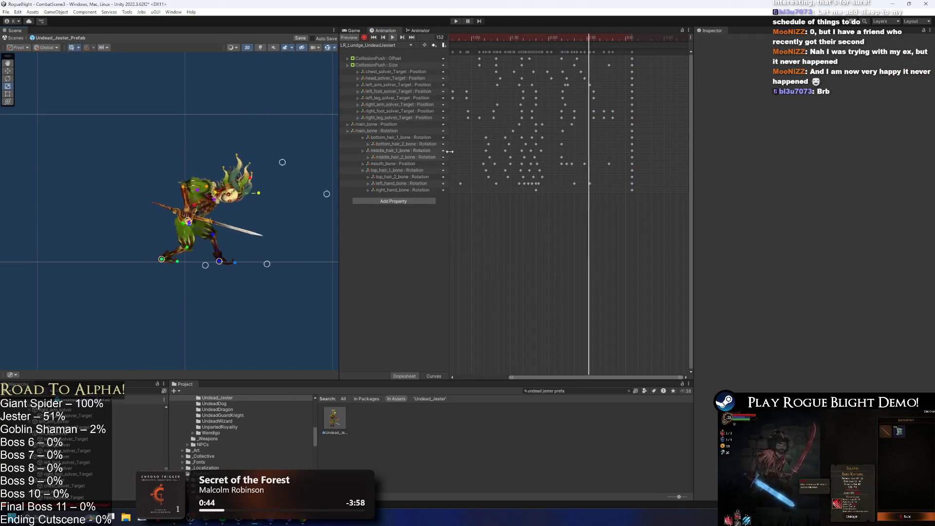
left_click_drag(540, 36, 589, 42)
left_click(565, 88)
key("space")
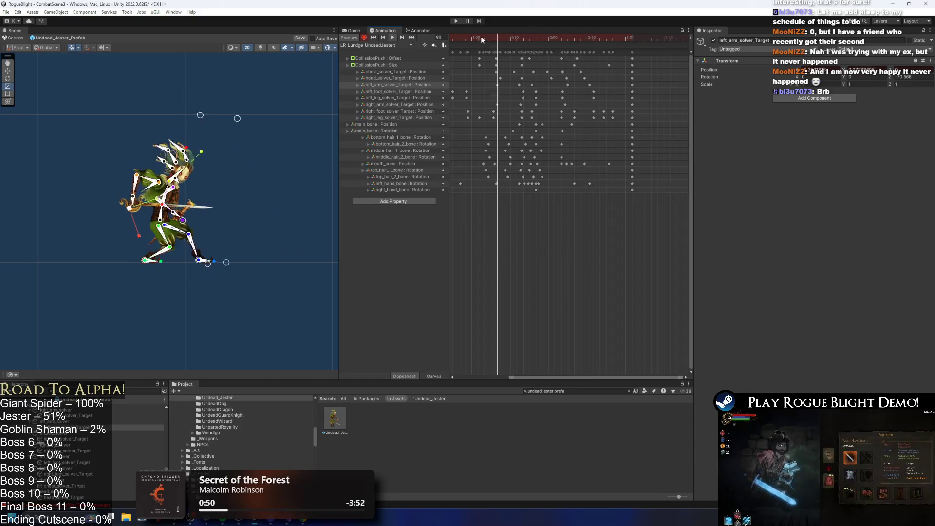
left_click(232, 101)
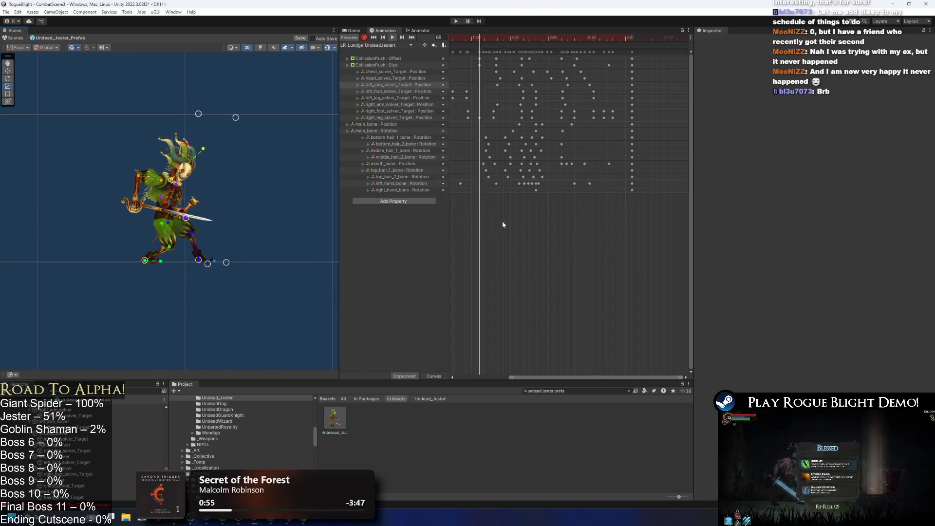
Step: Frame all keys and shift the middle hair rotation keys slightly later
key("a")
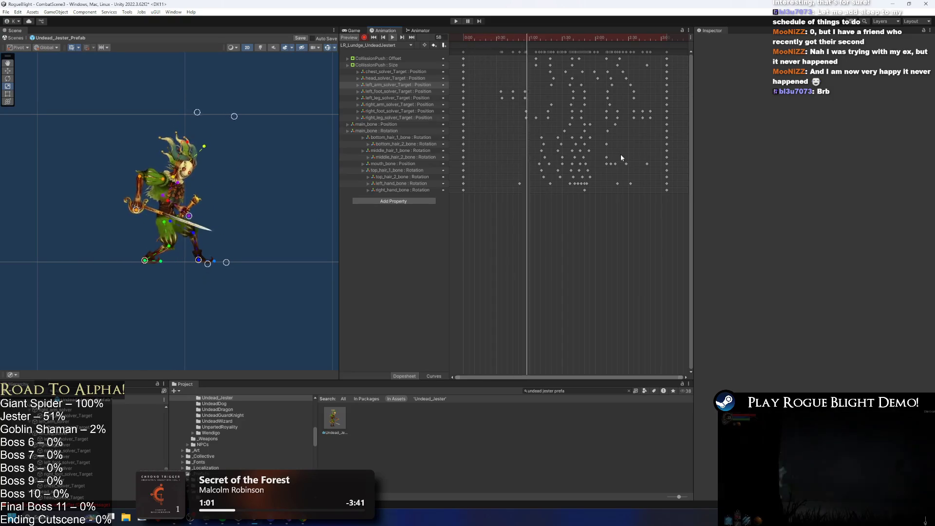
left_click(532, 38)
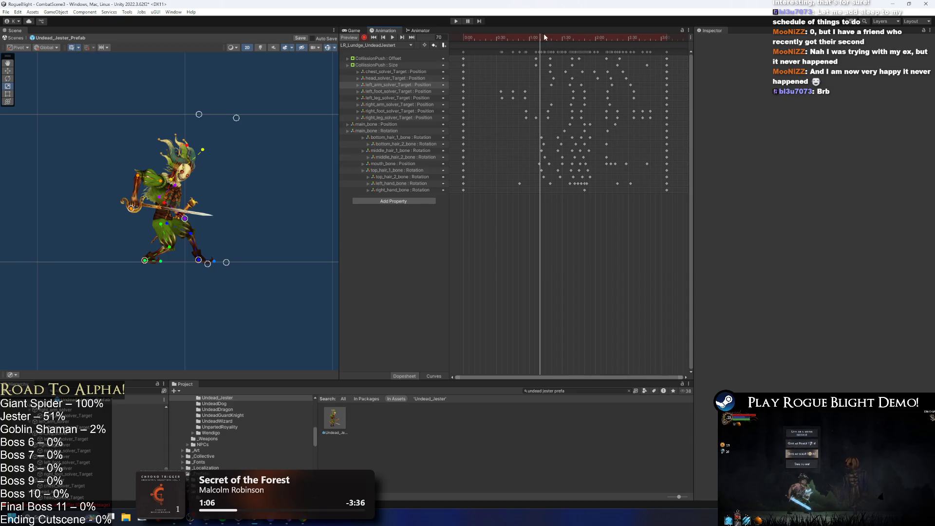
left_click_drag(544, 37, 558, 36)
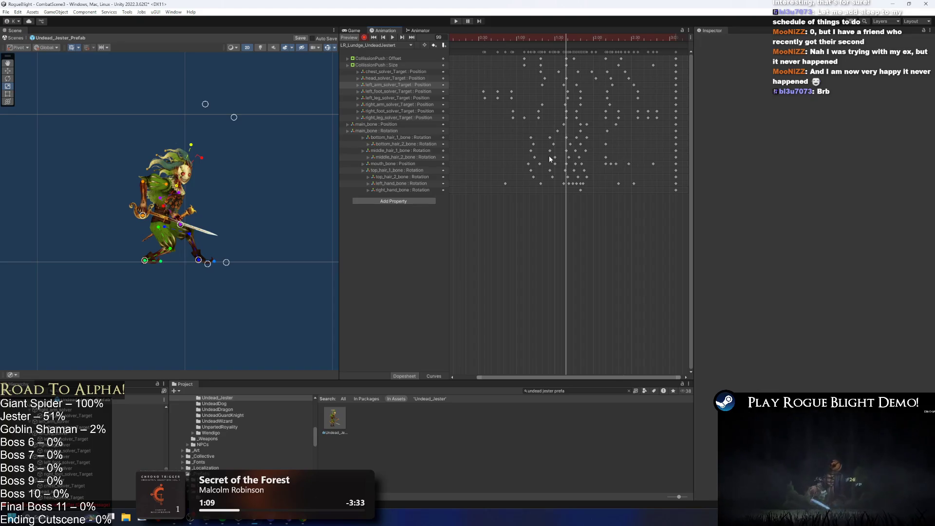
left_click_drag(588, 158, 605, 158)
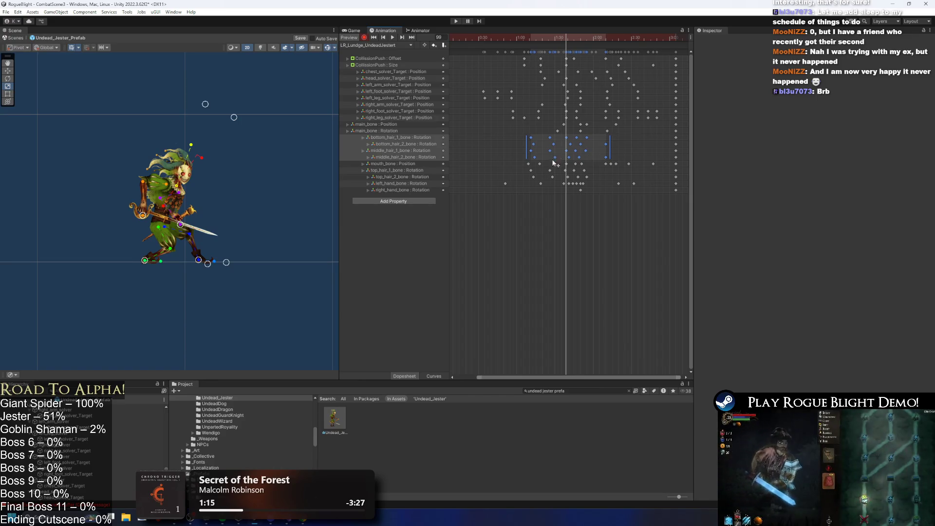
left_click_drag(656, 165, 637, 165)
Step: Move a middle_hair_2 key slightly later and preview the timing near frame 161
mouse_move(556, 38)
left_mouse_down()
mouse_move(679, 37)
mouse_move(637, 44)
mouse_move(646, 50)
left_mouse_up()
left_click(647, 73)
scroll(229, 161, "up", 3)
left_click(230, 169)
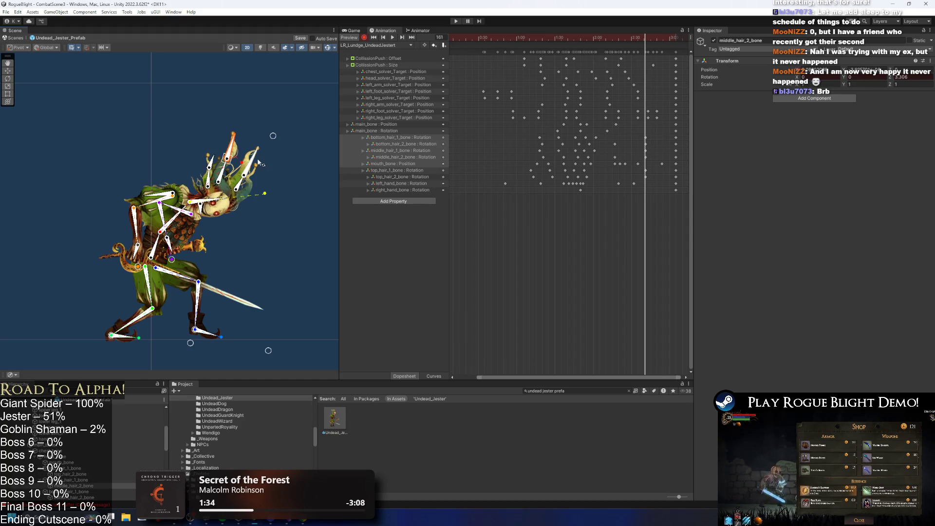
scroll(643, 149, "up", 2)
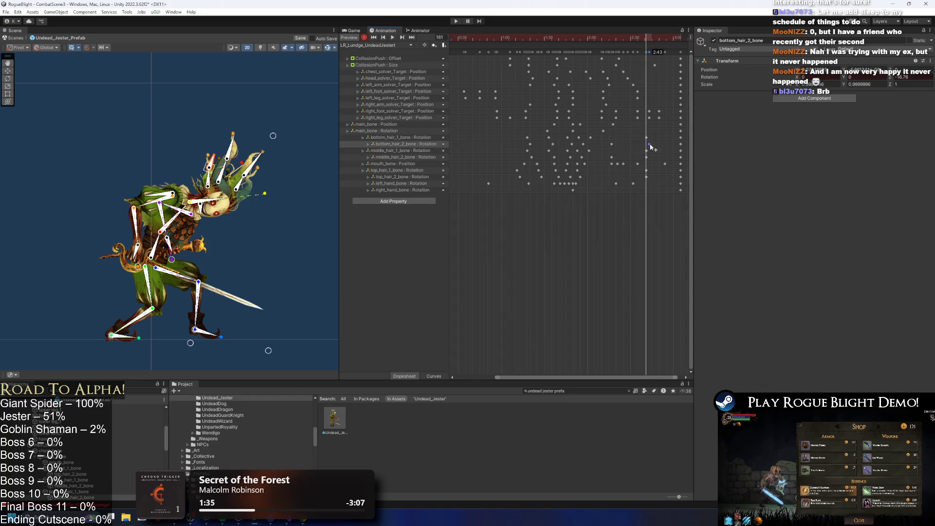
left_click_drag(646, 159, 652, 159)
key("space")
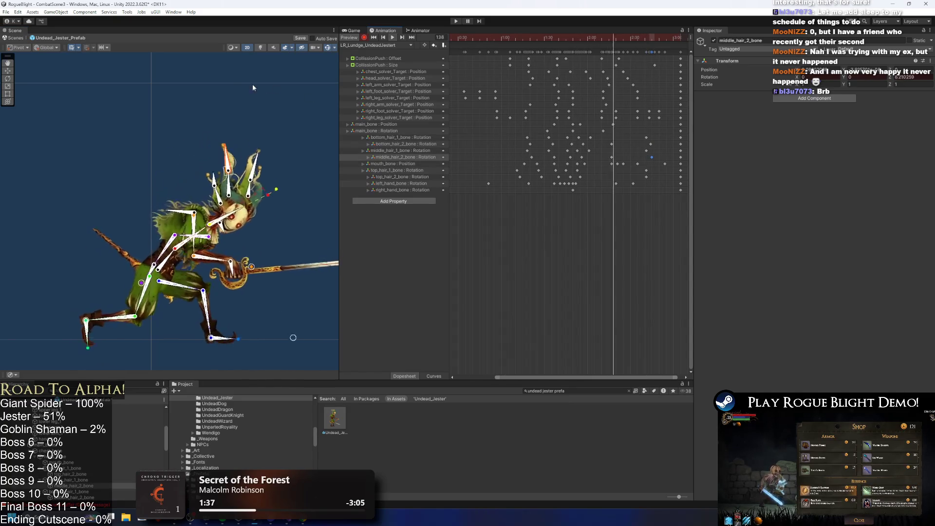
Step: At frame 167, swing the middle and top hair strands to the left to key them
left_click_drag(609, 135, 625, 160)
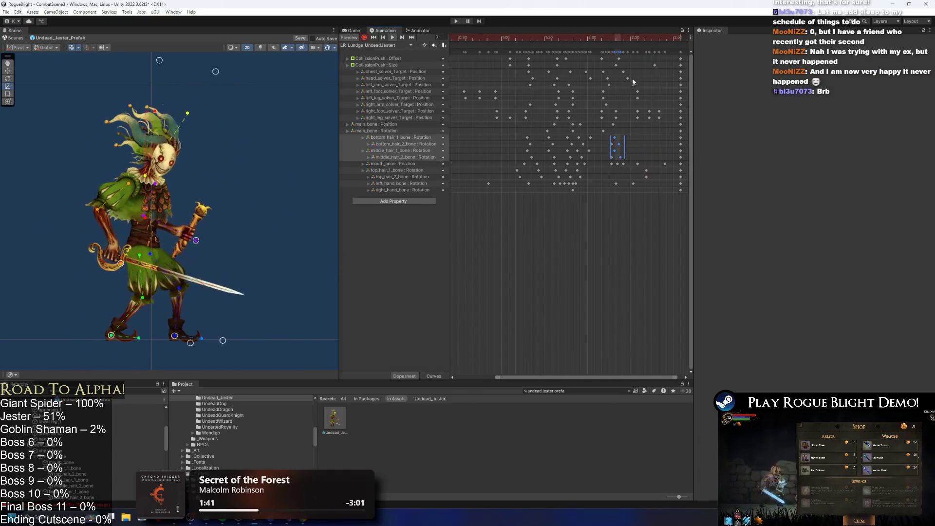
left_click(646, 35)
left_click_drag(595, 134, 608, 153)
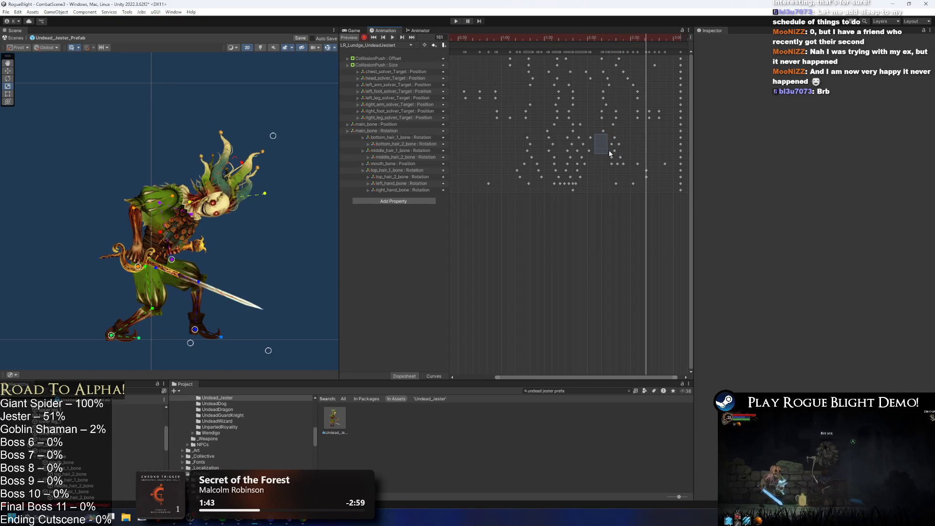
key("period")
key("period")
key("period")
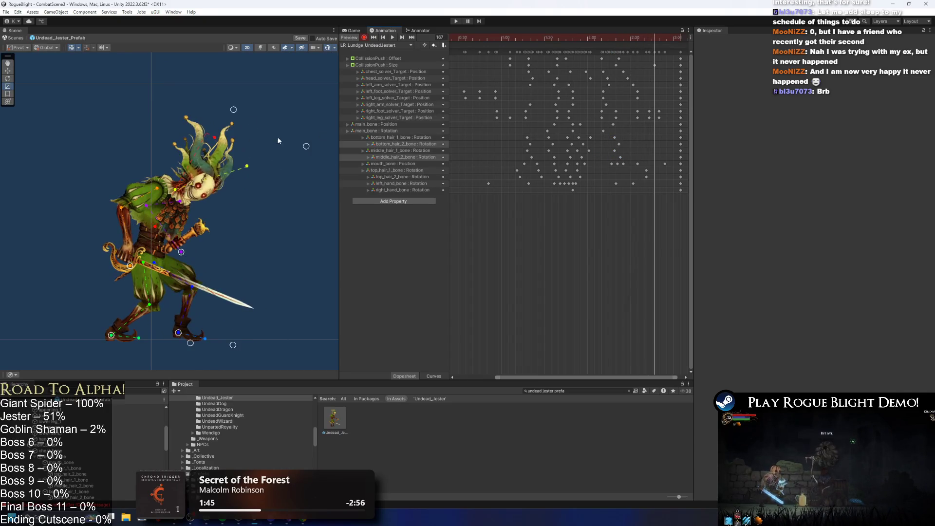
left_click(187, 166)
scroll(191, 165, "up", 3)
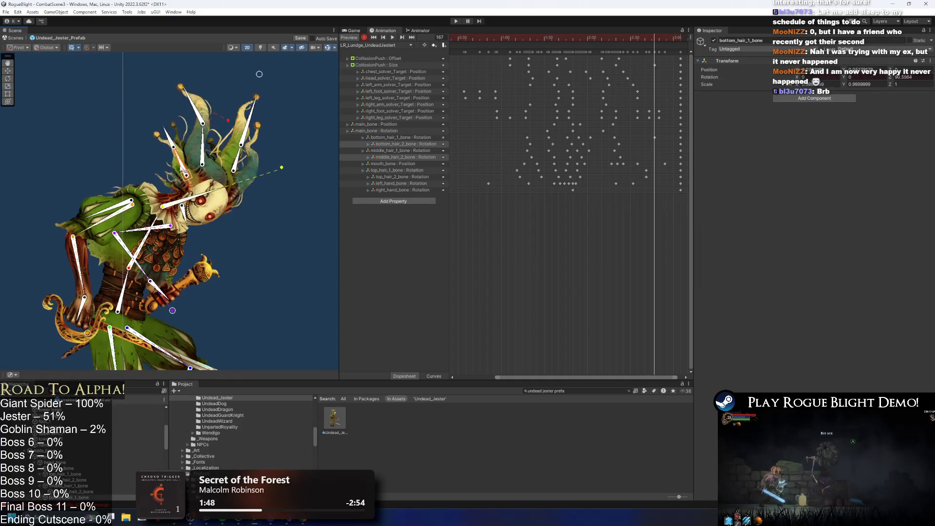
left_click_drag(208, 148, 162, 132)
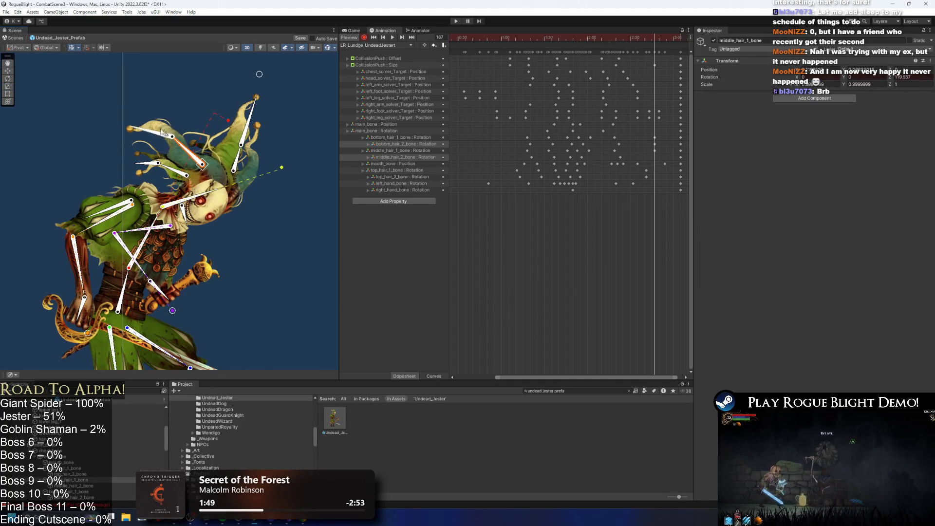
left_click_drag(243, 155, 219, 126)
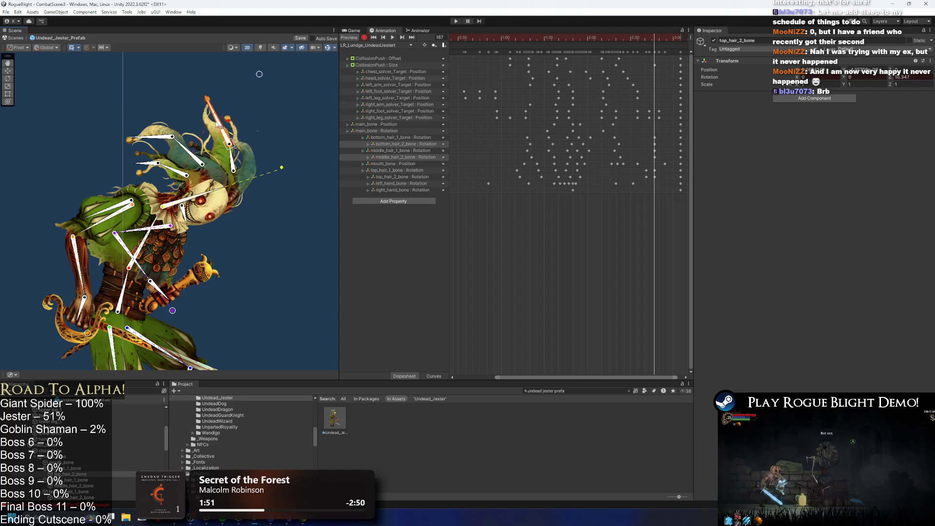
Step: Rotate the middle hair strand at frame 174 and loop the lunge to check it
mouse_move(654, 157)
left_mouse_down()
mouse_move(666, 135)
mouse_move(653, 153)
left_mouse_up()
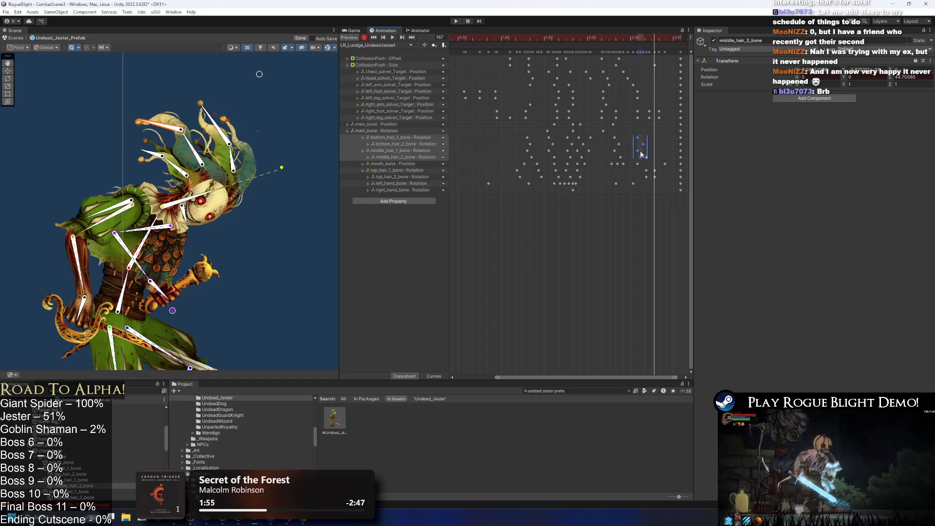
left_click(660, 39)
left_click(665, 39)
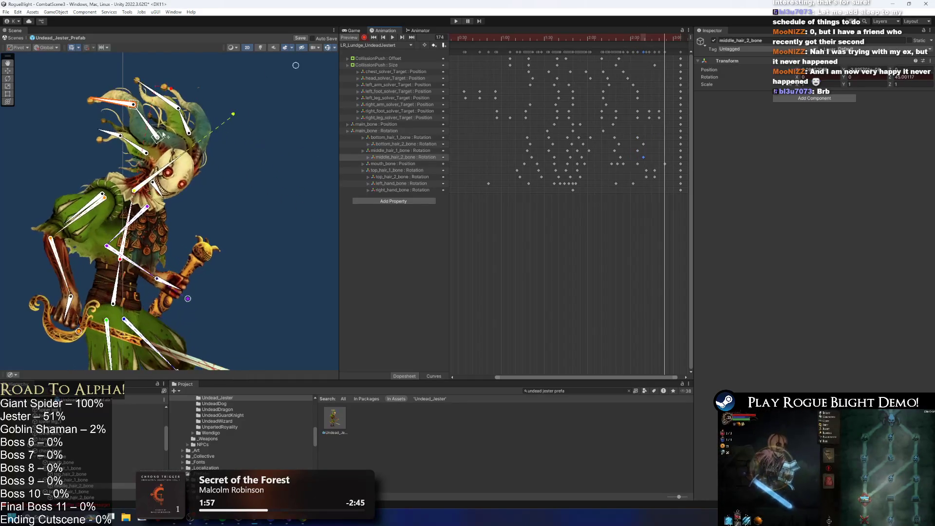
mouse_move(186, 122)
left_mouse_down()
mouse_move(160, 118)
mouse_move(140, 141)
left_mouse_up()
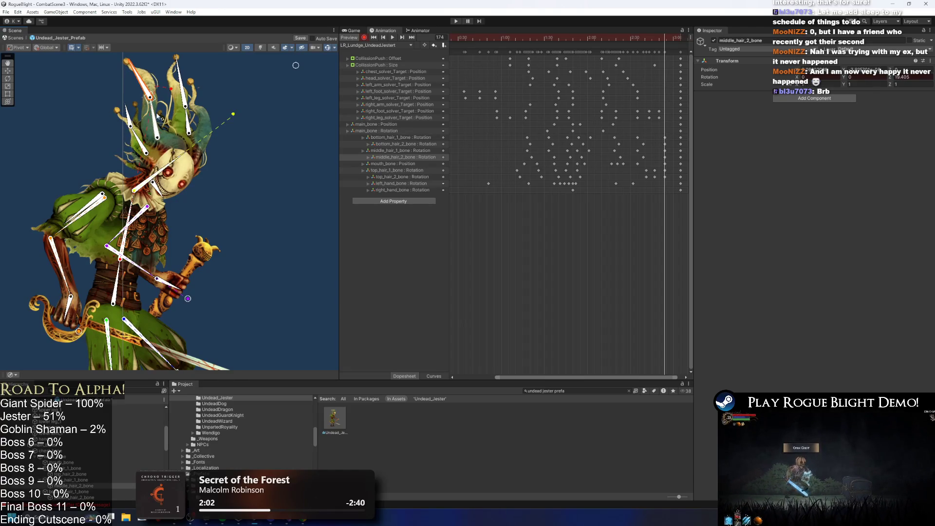
left_click(664, 139)
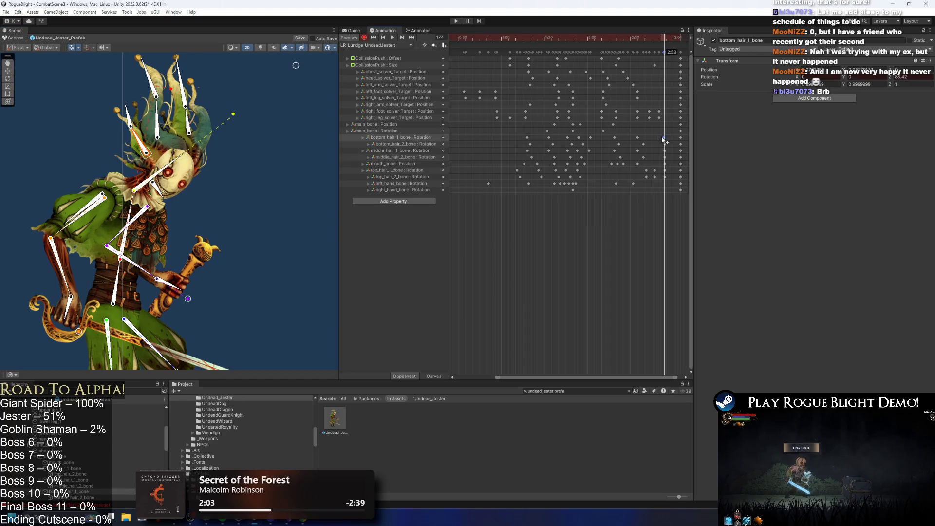
left_click(665, 157)
left_click(664, 150)
left_click(591, 38)
key("space")
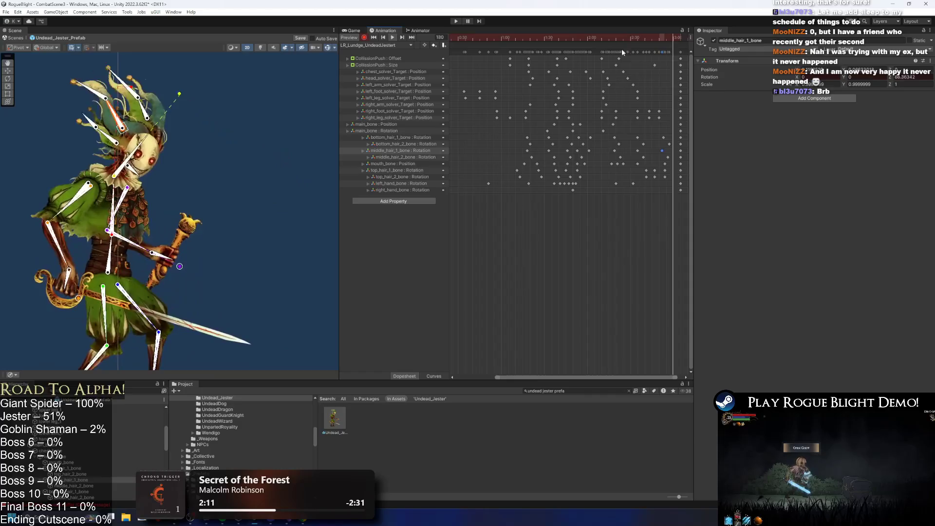
Step: Try and undo a top hair rotation at frame 157, then delete two stray top hair keys
left_click(641, 38)
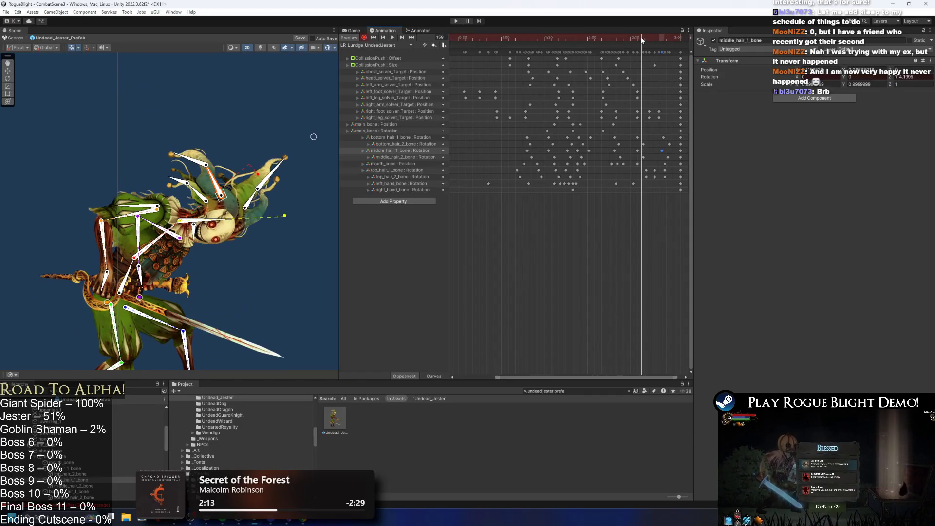
left_click_drag(641, 38, 639, 37)
left_click_drag(255, 206, 248, 208)
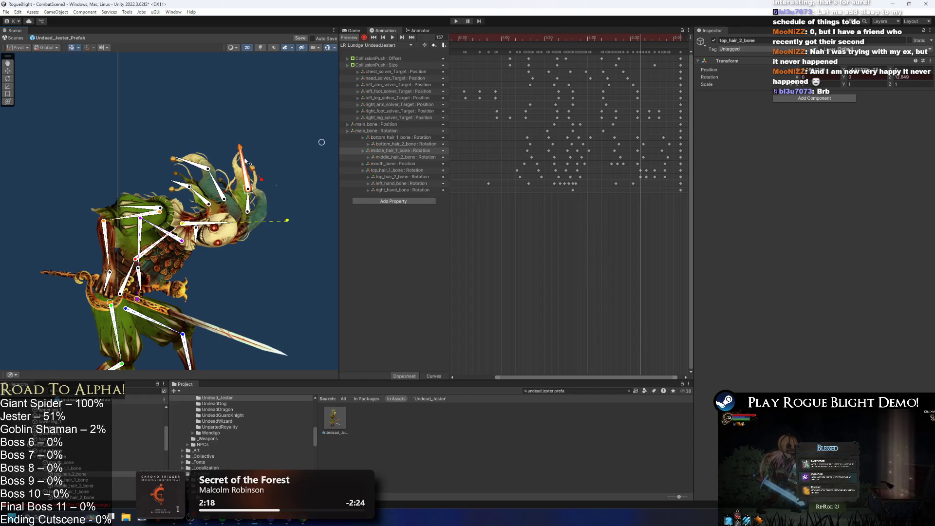
key("ctrl+z")
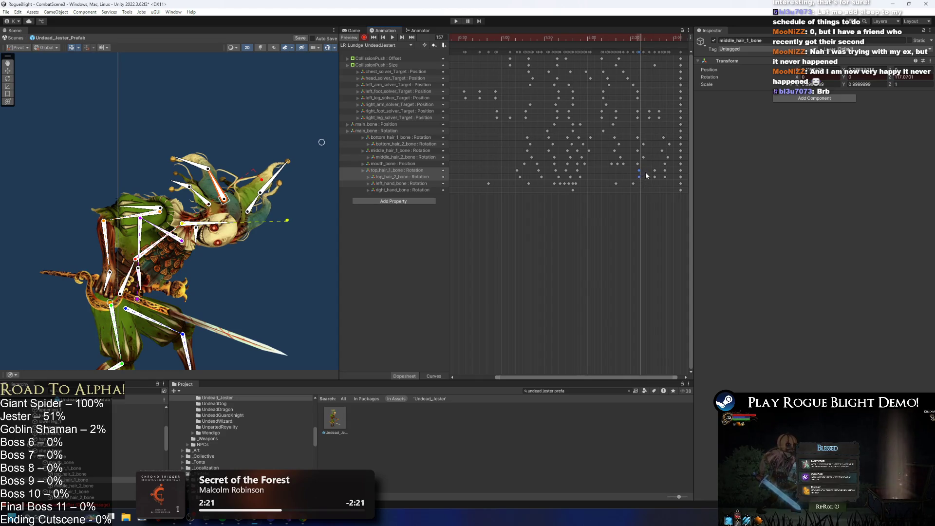
left_click_drag(624, 41, 636, 43)
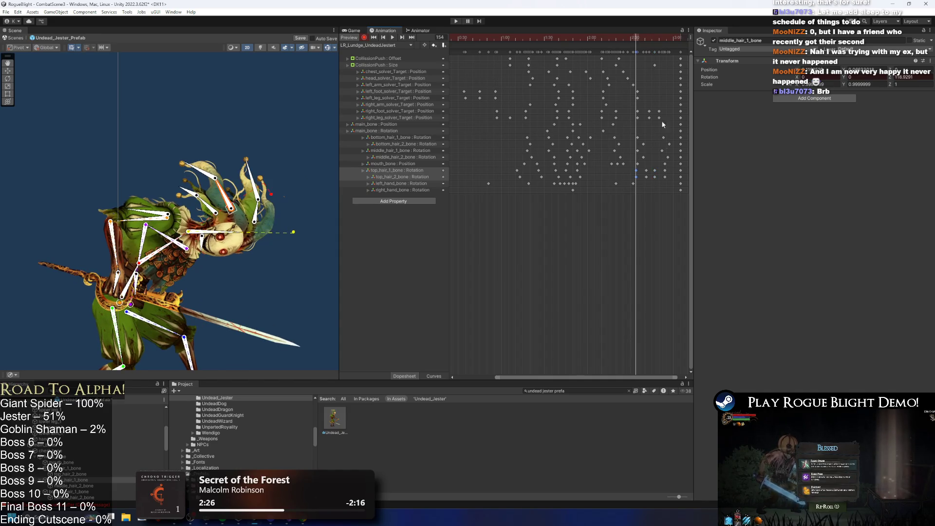
left_click(629, 176)
key("space")
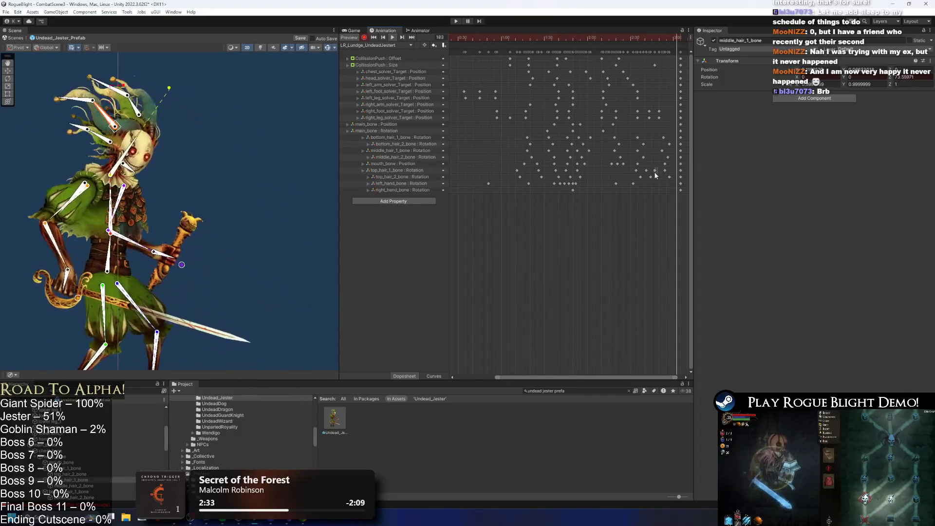
left_click_drag(654, 162, 644, 180)
key("Delete")
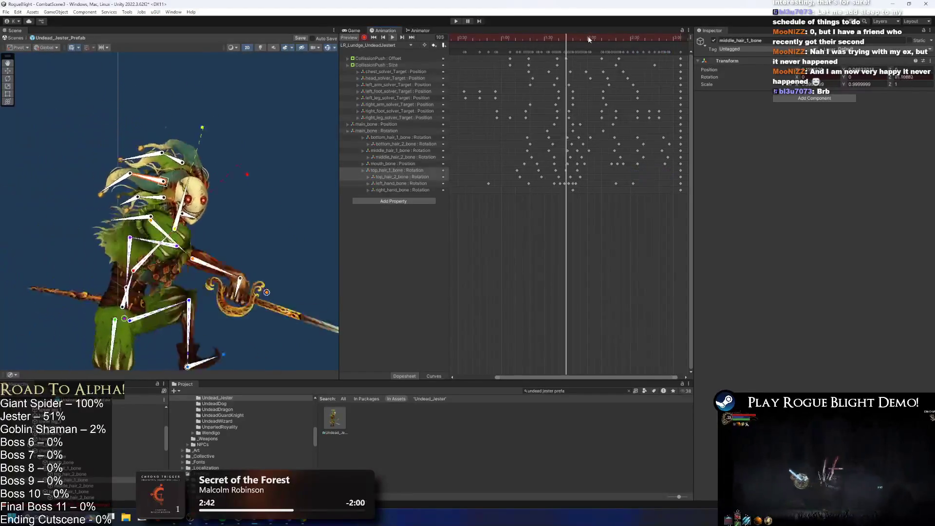
Step: Key the top hair chain upright at frames 141, 155 and 170, then select the late hair-key block
left_click(617, 40)
scroll(316, 166, "up", 2)
left_click_drag(247, 216, 255, 177)
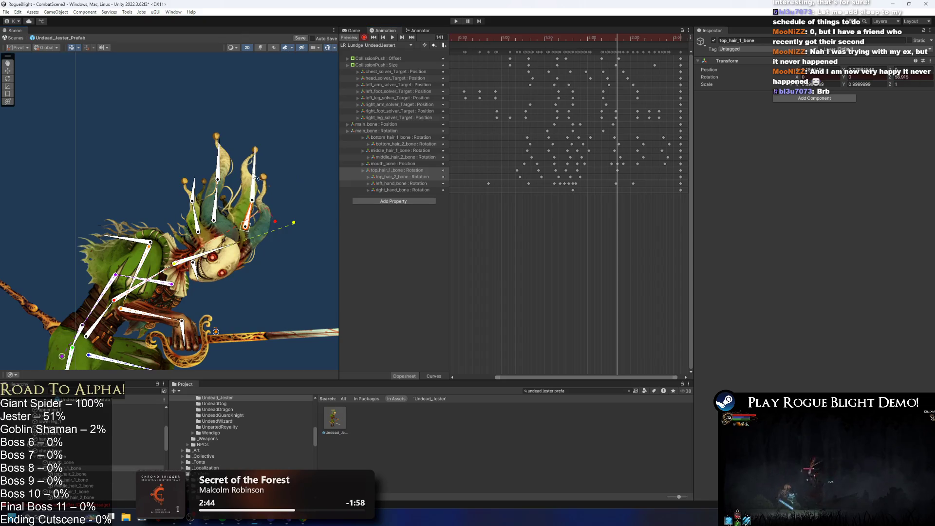
left_click(637, 39)
left_click_drag(246, 227, 239, 223)
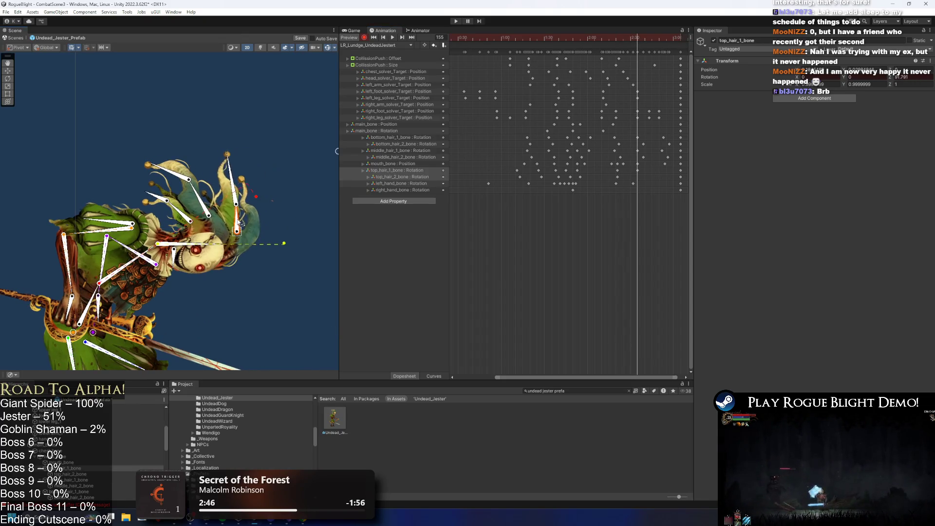
left_click(659, 38)
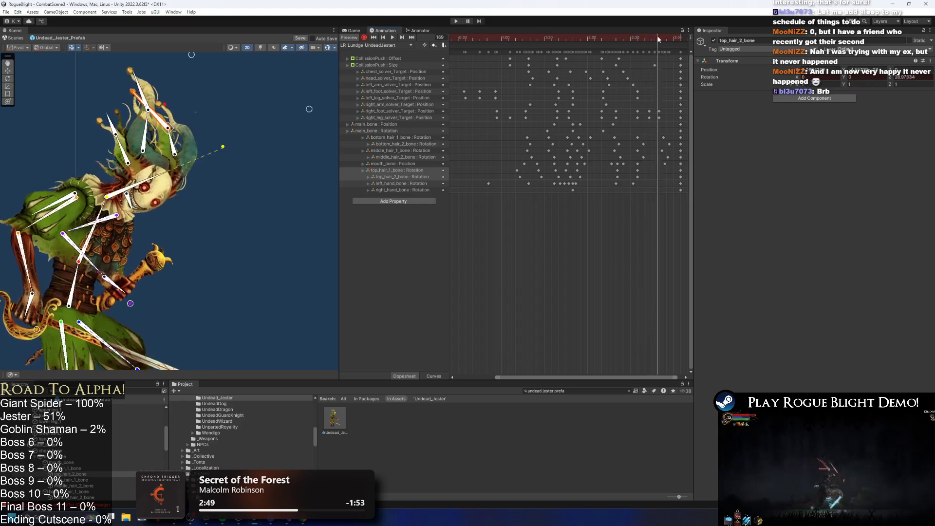
left_click_drag(172, 138, 175, 139)
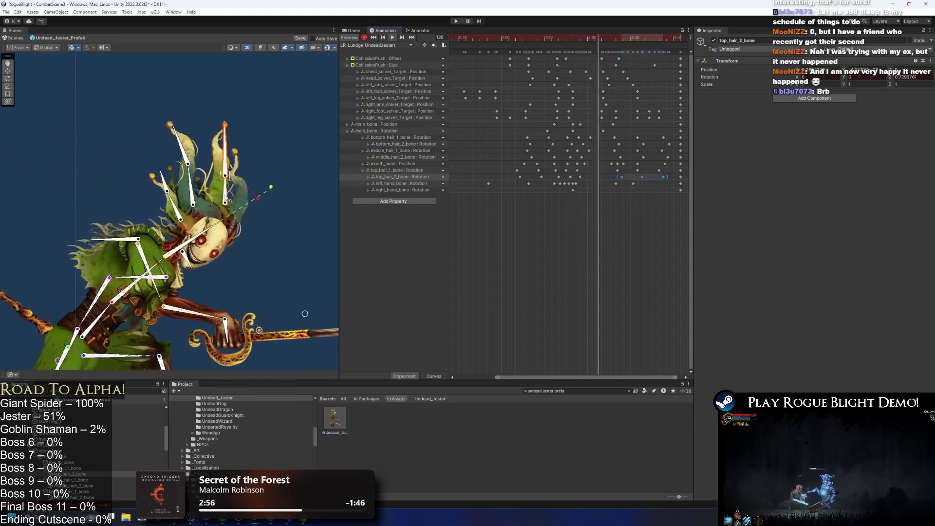
mouse_move(604, 134)
left_mouse_down()
mouse_move(670, 147)
mouse_move(678, 159)
mouse_move(665, 179)
mouse_move(648, 164)
mouse_move(653, 156)
left_mouse_up()
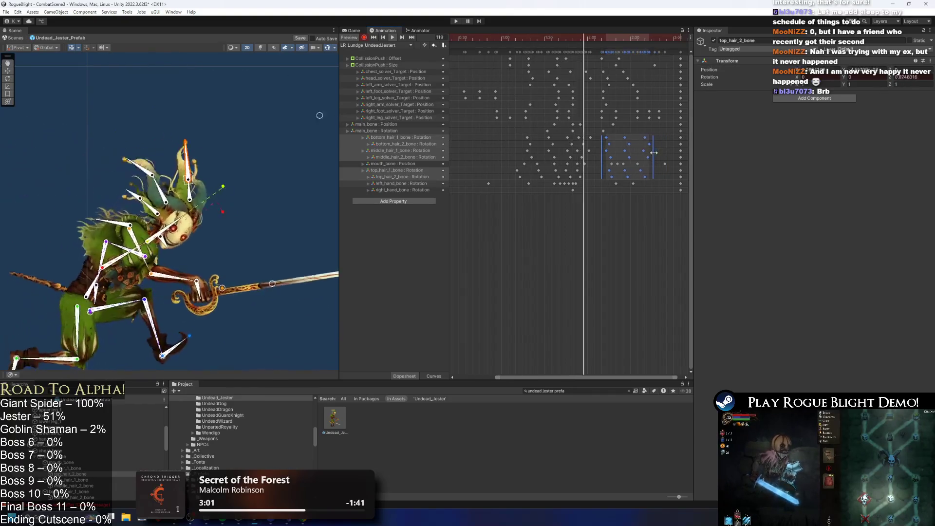
Step: Nudge the top_hair_1 rotation key near frame 127 about one frame later, then preview the lunge
left_click(215, 149)
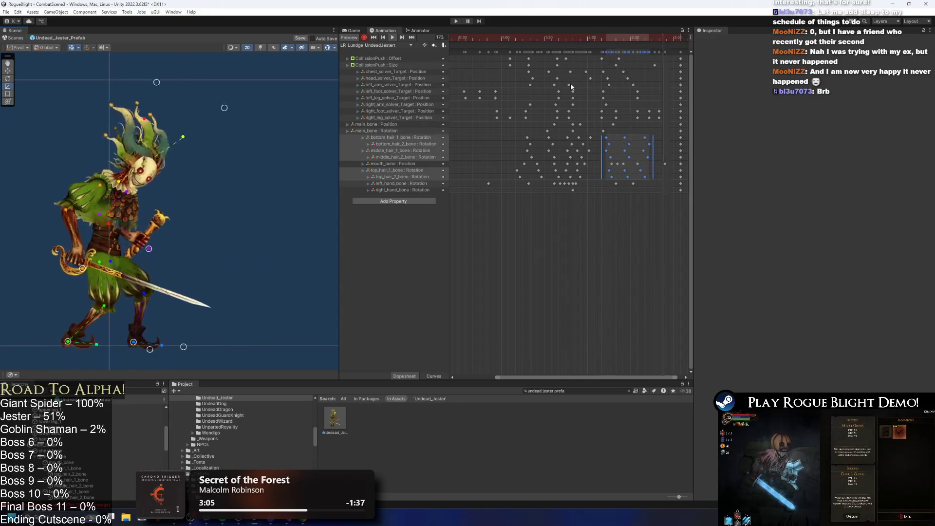
left_click(567, 37)
left_click_drag(567, 37, 601, 35)
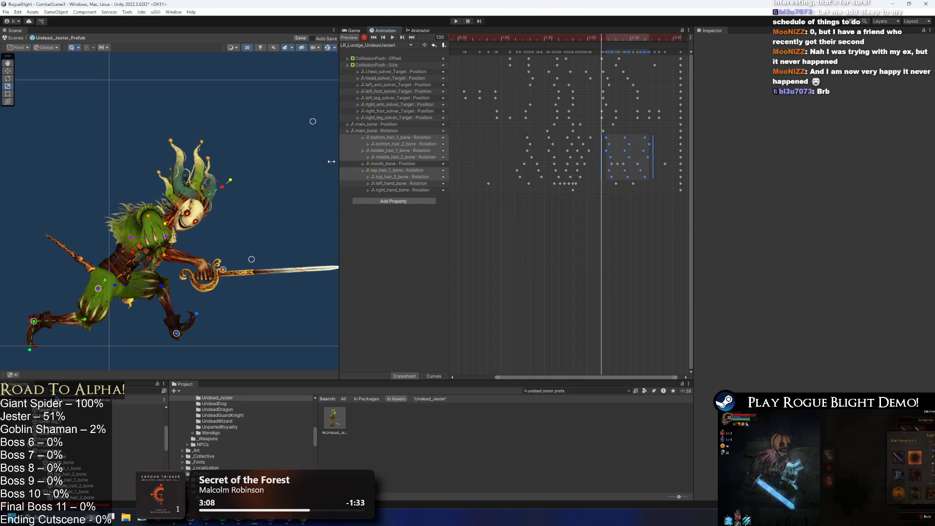
left_click(201, 174)
scroll(202, 173, "up", 2)
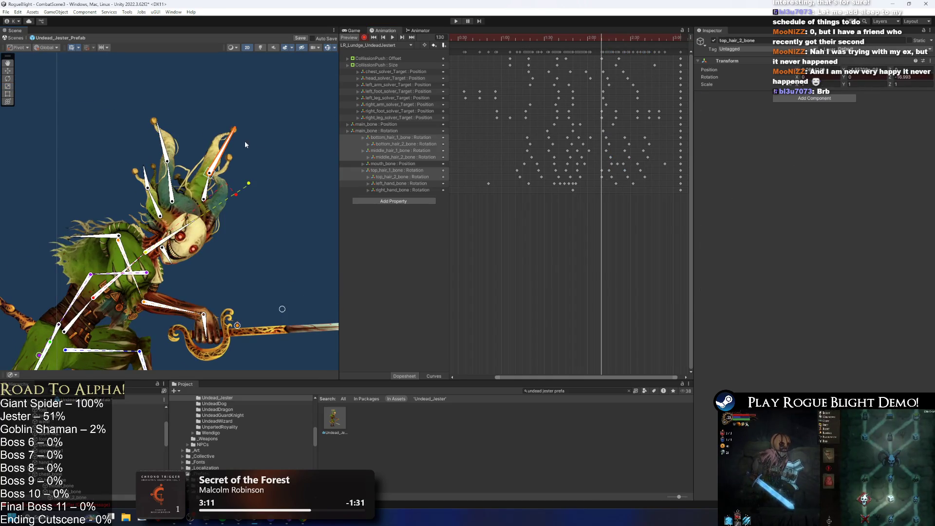
left_click(588, 177)
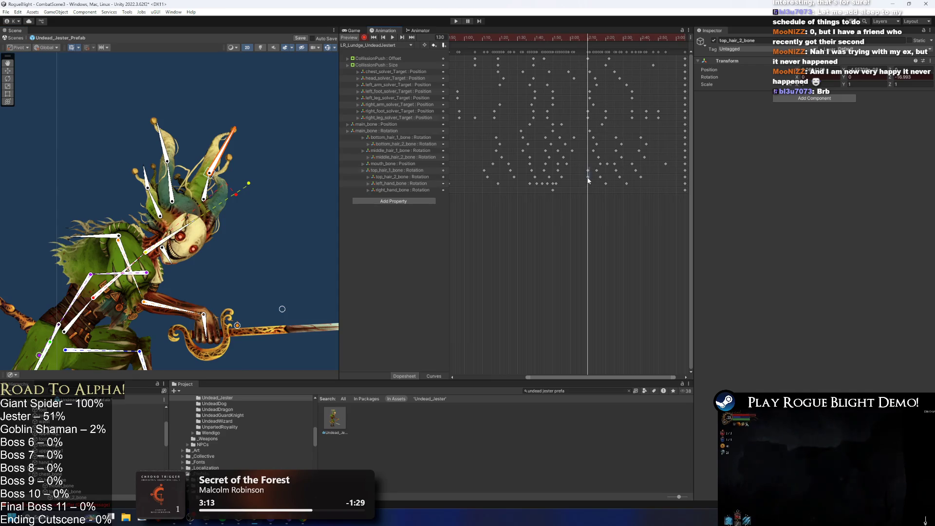
left_click_drag(597, 180, 595, 180)
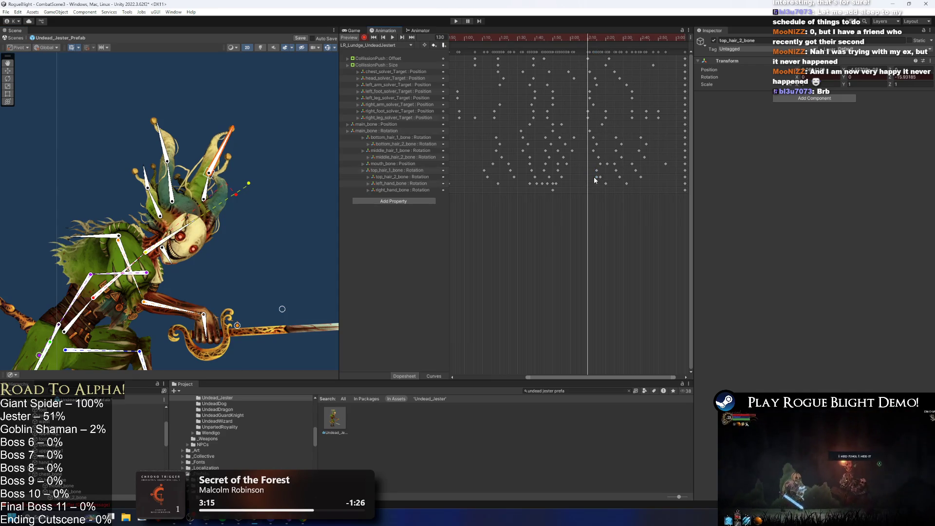
key("space")
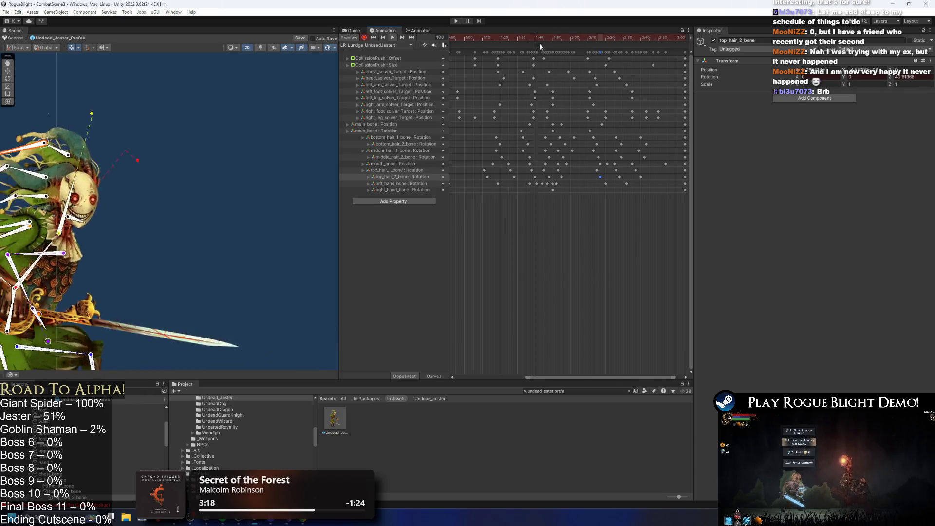
Step: Box-select the top hair rotation keys near frame 125 and shift them slightly earlier
mouse_move(544, 39)
left_mouse_down()
mouse_move(606, 39)
mouse_move(563, 33)
mouse_move(579, 34)
left_mouse_up()
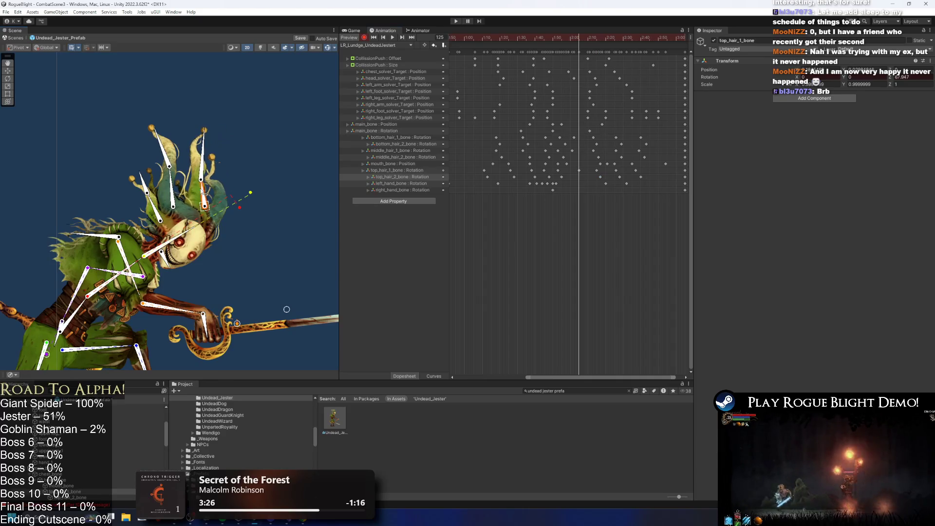
left_click(580, 176)
left_click_drag(584, 40, 613, 40)
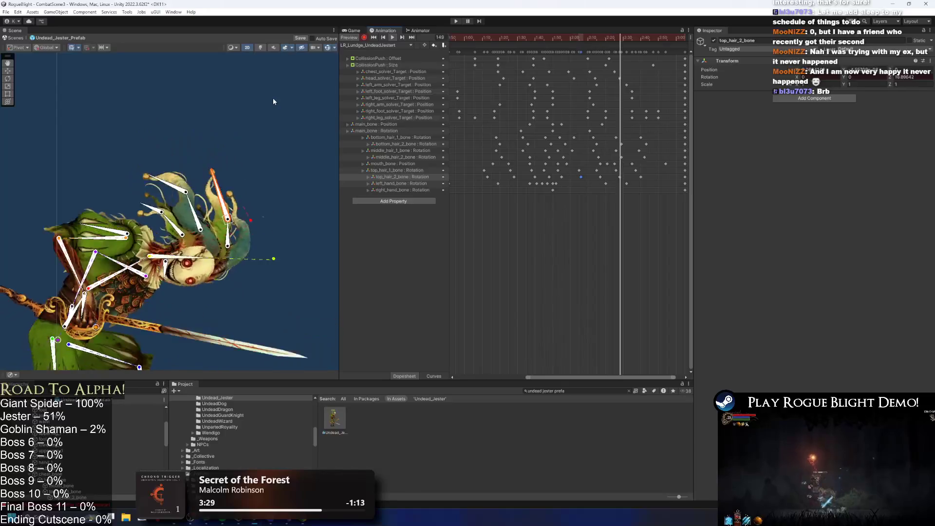
key("space")
left_click_drag(576, 169, 578, 174)
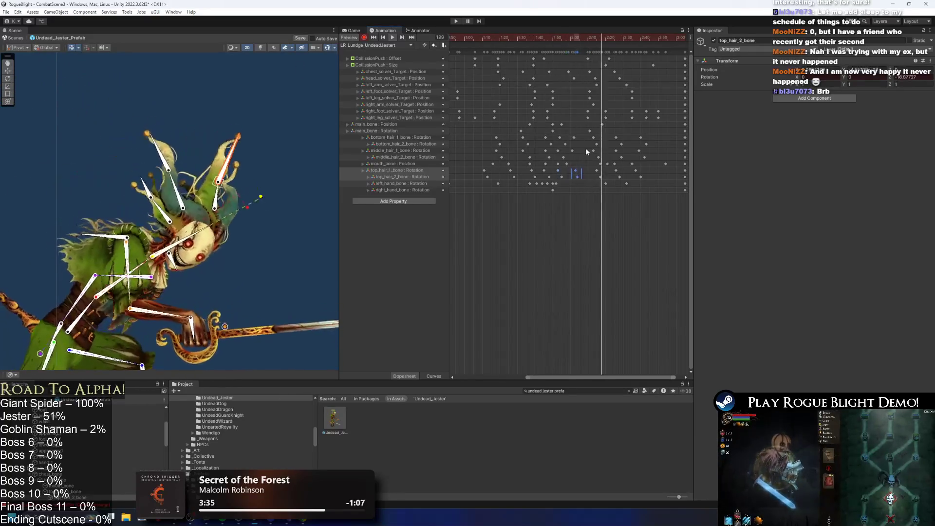
left_click_drag(578, 174, 575, 174)
left_click(255, 167)
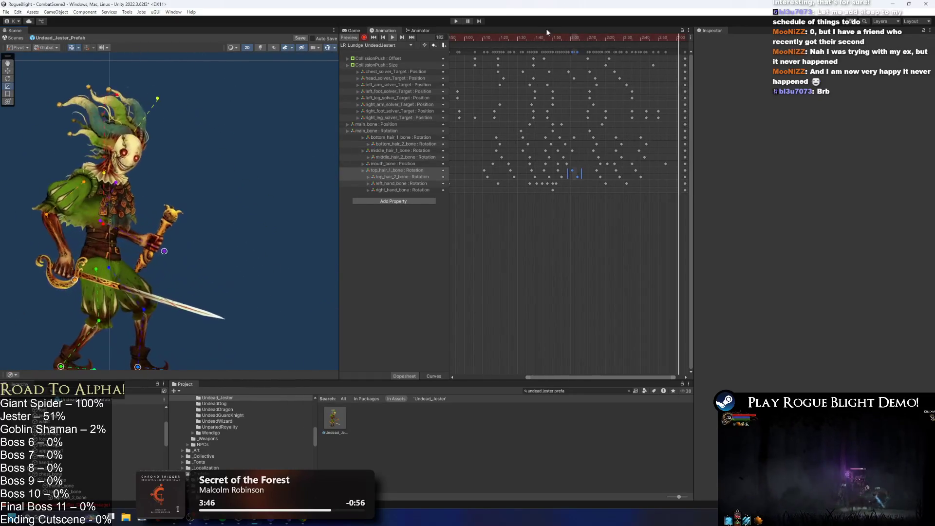
Step: Scrub back to frame 110 and select the bottom_hair_1_bone rotation key
left_click_drag(511, 36, 562, 41)
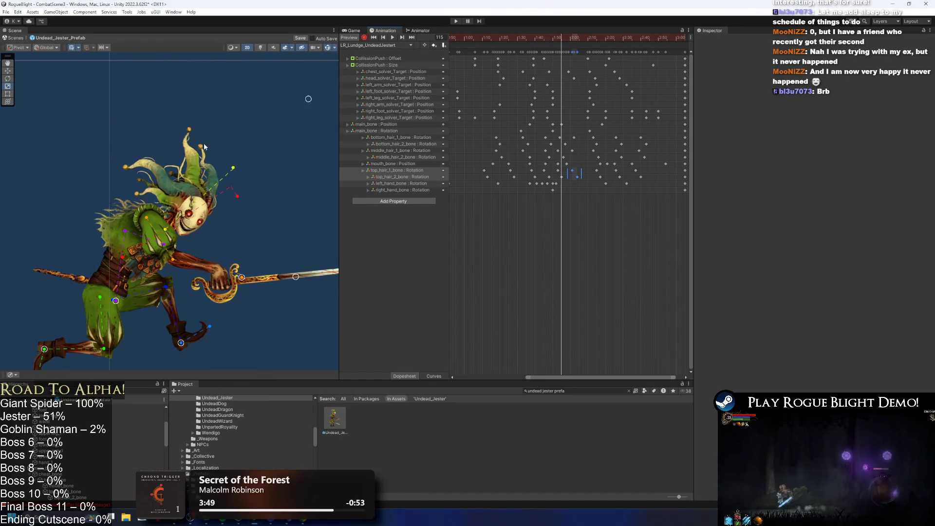
left_click(180, 185)
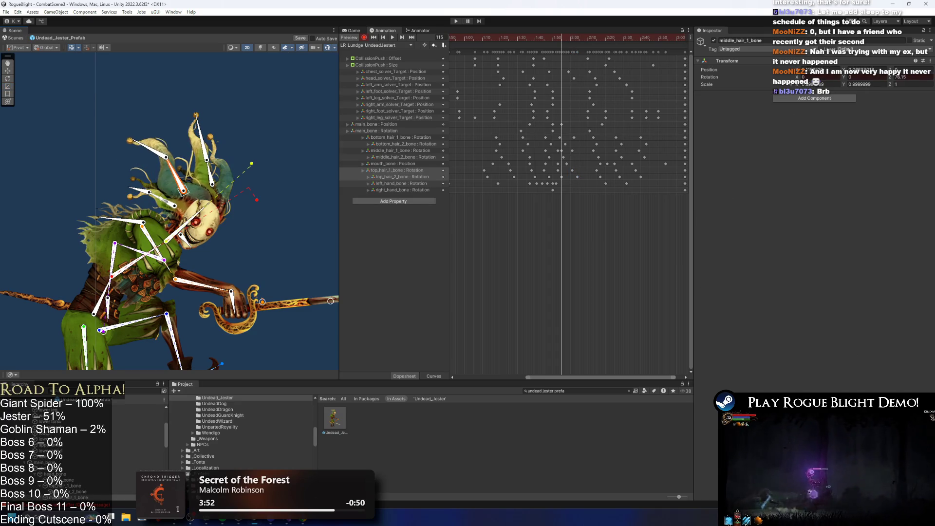
left_click(165, 141)
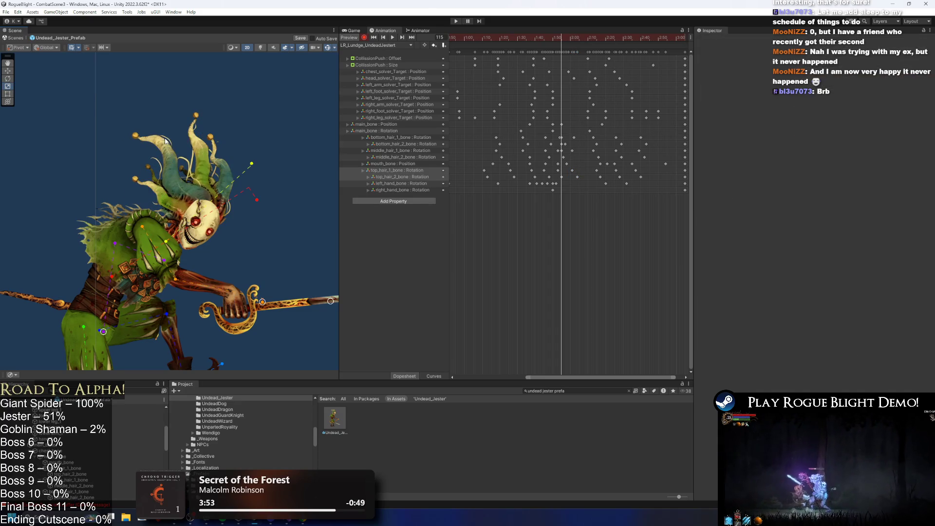
left_click(559, 138)
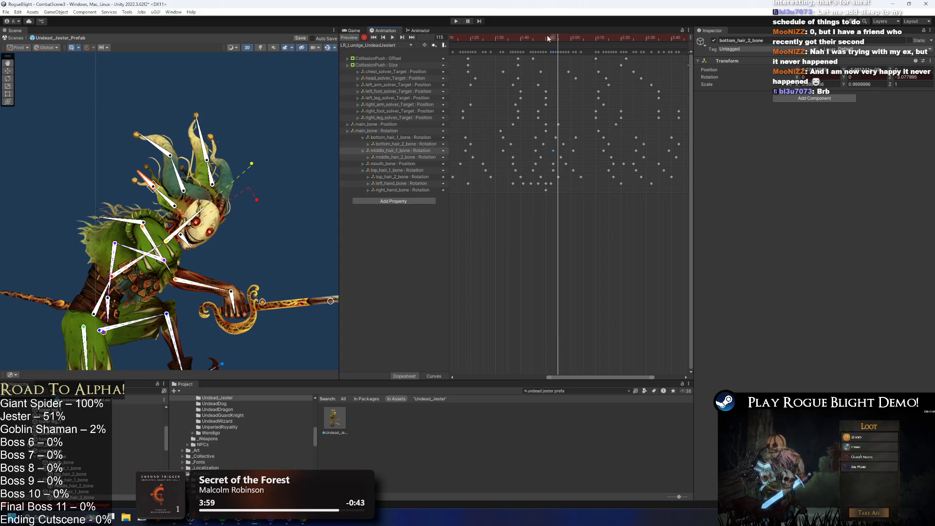
key("space")
left_click(286, 91)
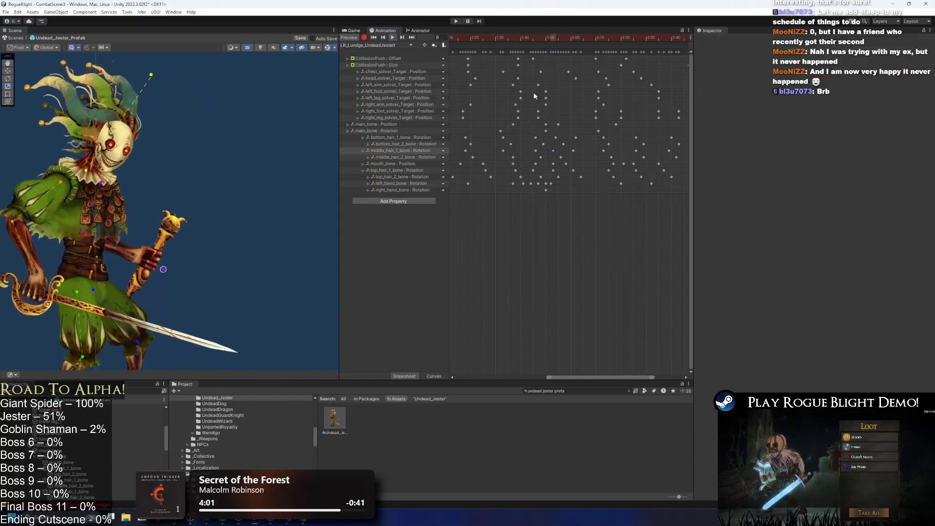
left_click(607, 78)
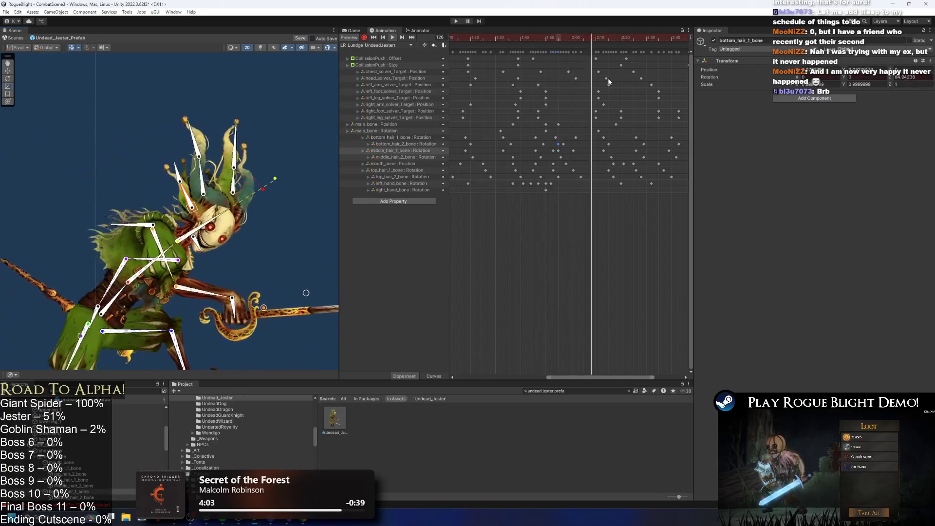
left_click(574, 170)
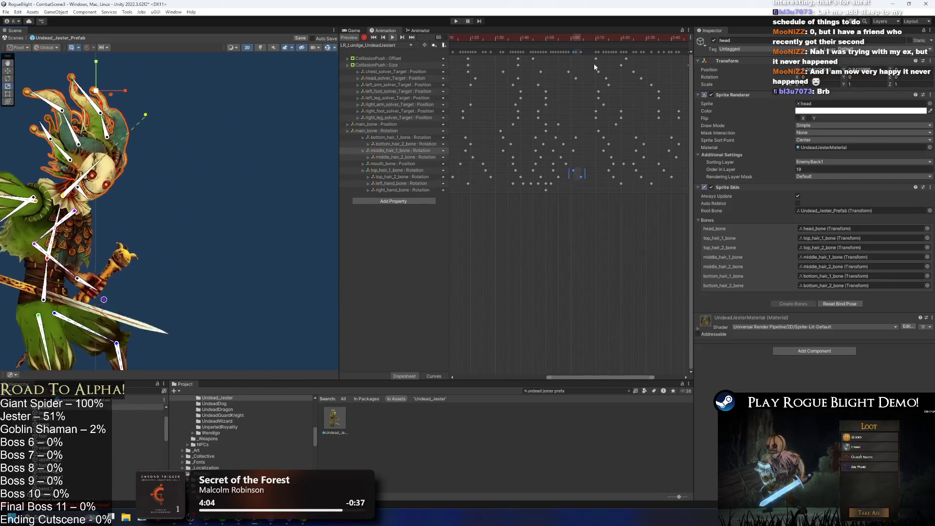
left_click(532, 38)
mouse_move(532, 39)
left_mouse_down()
mouse_move(617, 43)
mouse_move(610, 41)
left_mouse_up()
left_click_drag(260, 142, 232, 128)
key("ctrl+z")
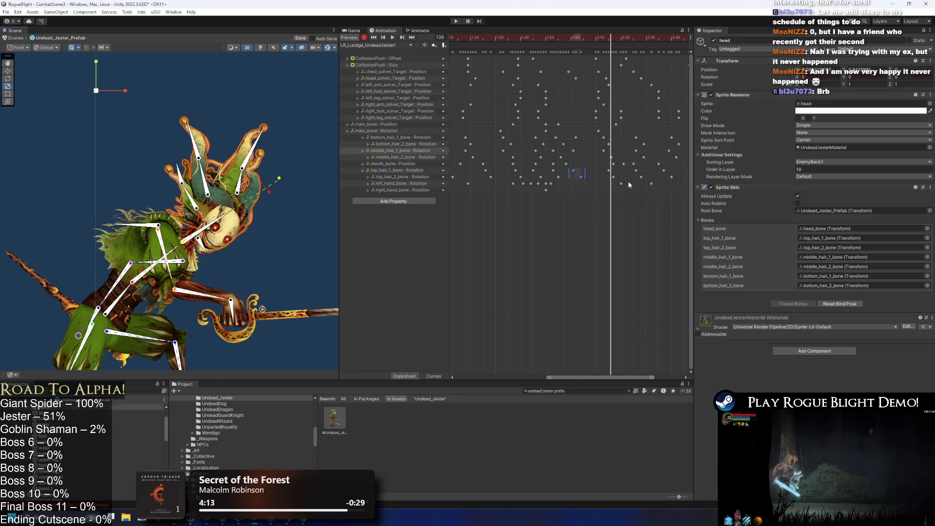
mouse_move(589, 39)
left_mouse_down()
mouse_move(612, 38)
mouse_move(584, 40)
mouse_move(594, 39)
left_mouse_up()
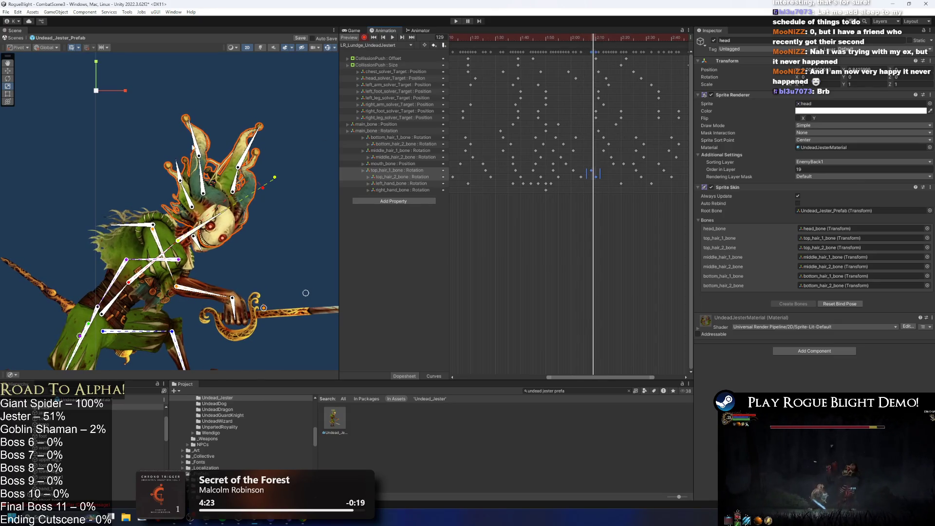
left_click(202, 167)
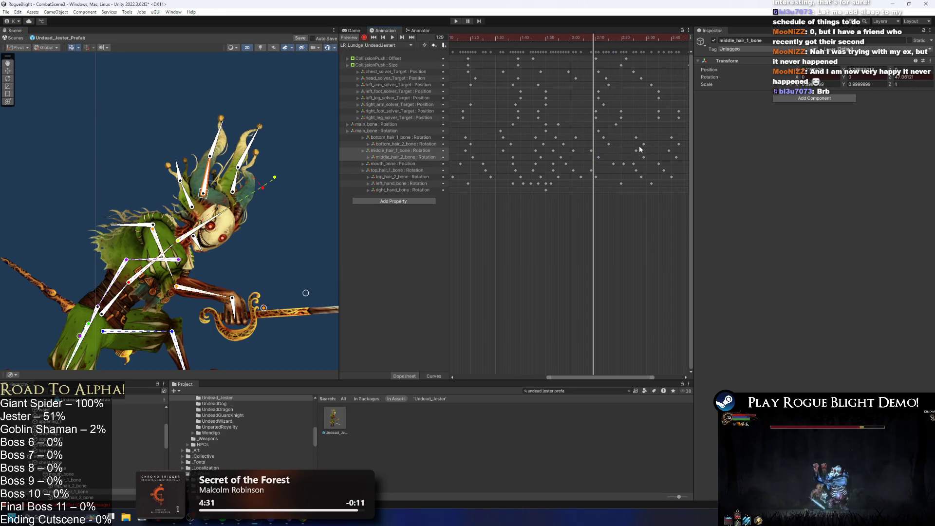
mouse_move(594, 48)
left_mouse_down()
mouse_move(636, 35)
mouse_move(539, 37)
mouse_move(594, 41)
left_mouse_up()
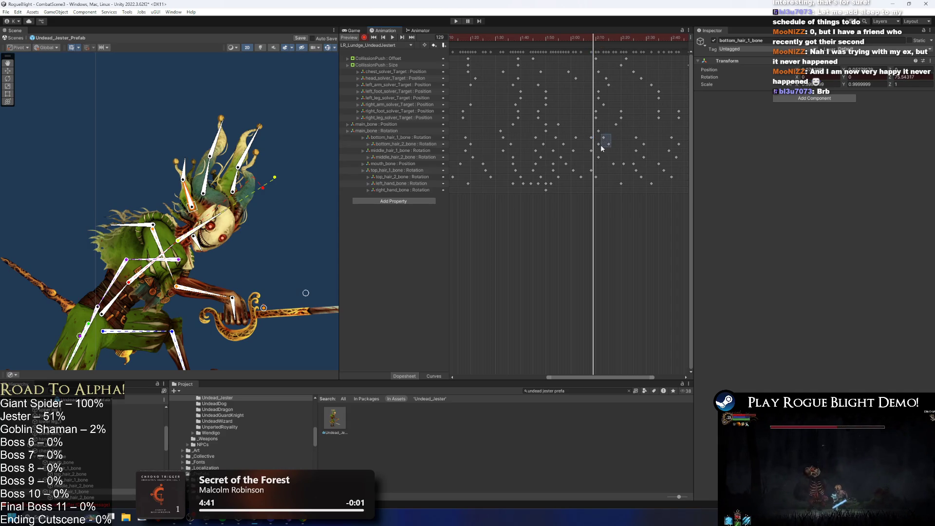
key("space")
left_click(119, 128)
scroll(118, 127, "down", 2)
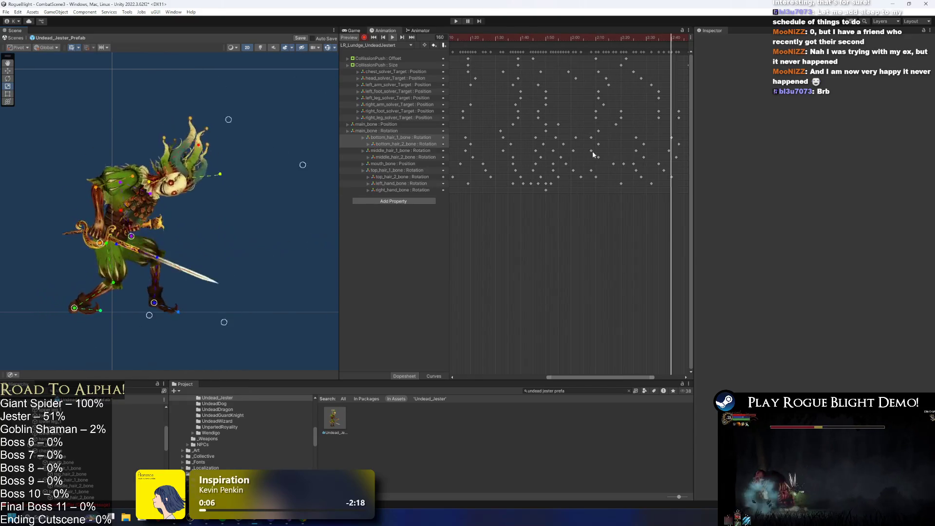
Step: Drag the chest_solver and head_solver Target Position keys from 2:17 back to 2:14 after checking frame 142
scroll(209, 166, "down", 2)
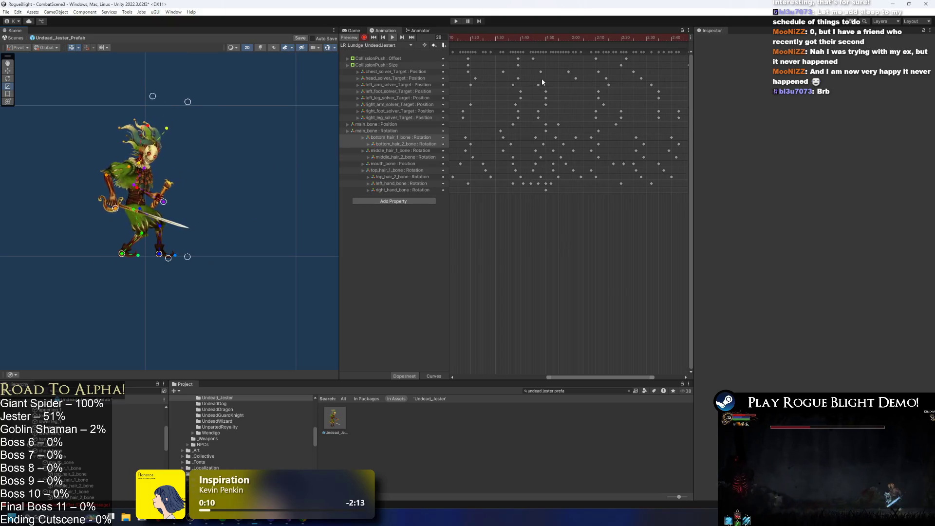
scroll(628, 97, "down", 2)
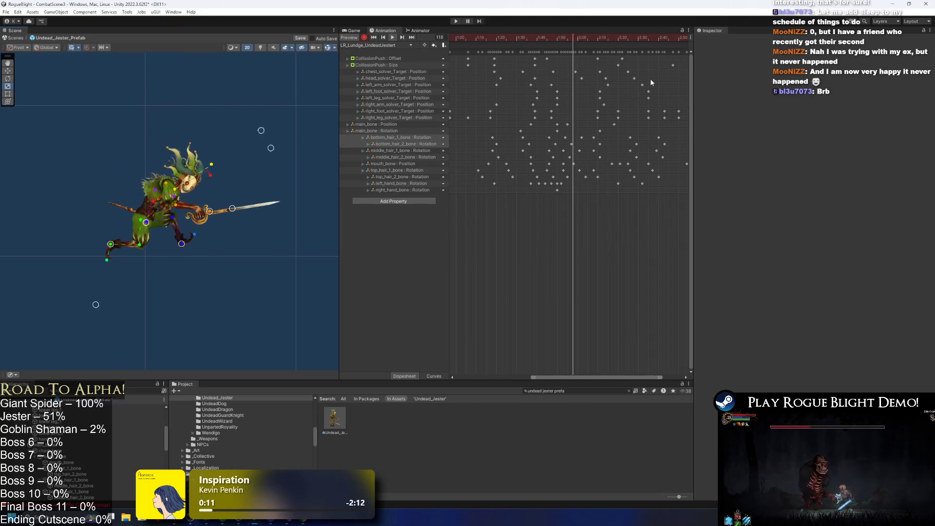
left_click(602, 39)
mouse_move(614, 38)
left_mouse_down()
mouse_move(660, 37)
mouse_move(594, 38)
mouse_move(633, 38)
mouse_move(607, 38)
mouse_move(618, 38)
left_mouse_up()
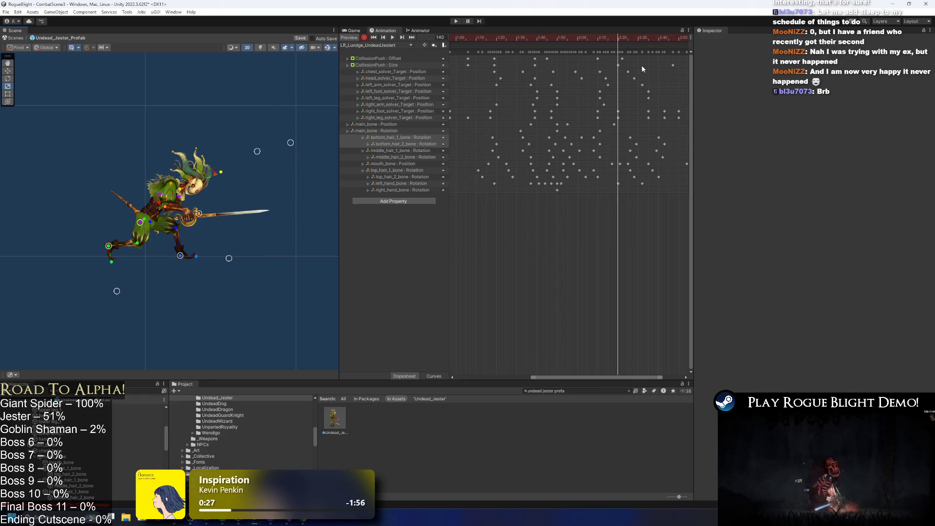
left_click_drag(599, 40, 623, 42)
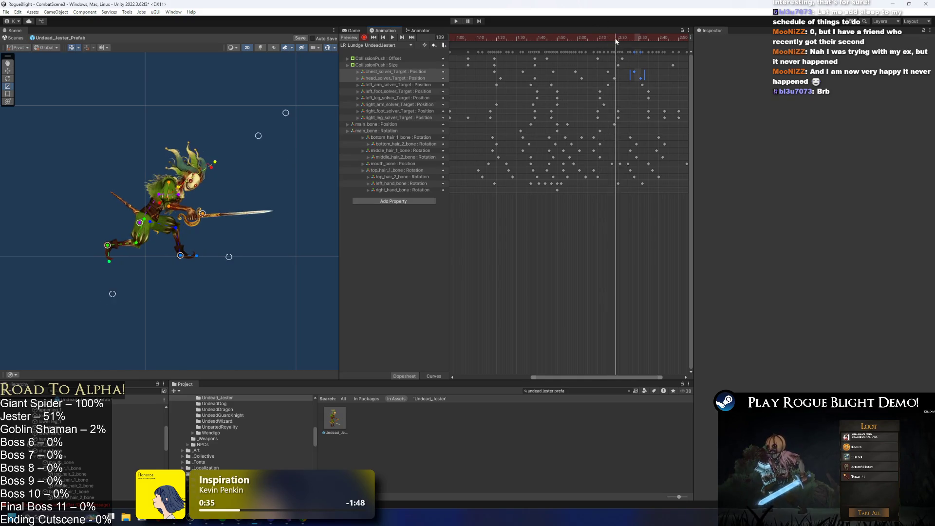
left_click_drag(640, 74, 612, 76)
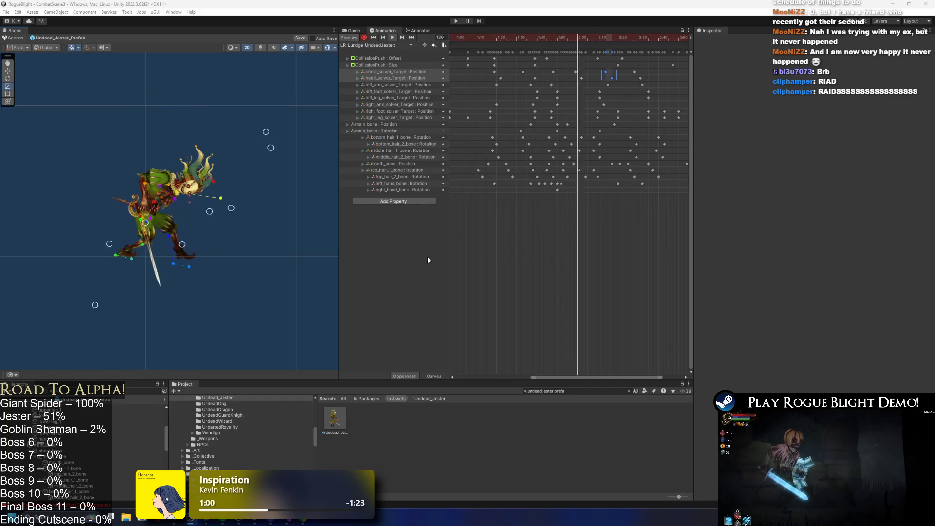
left_click(347, 299)
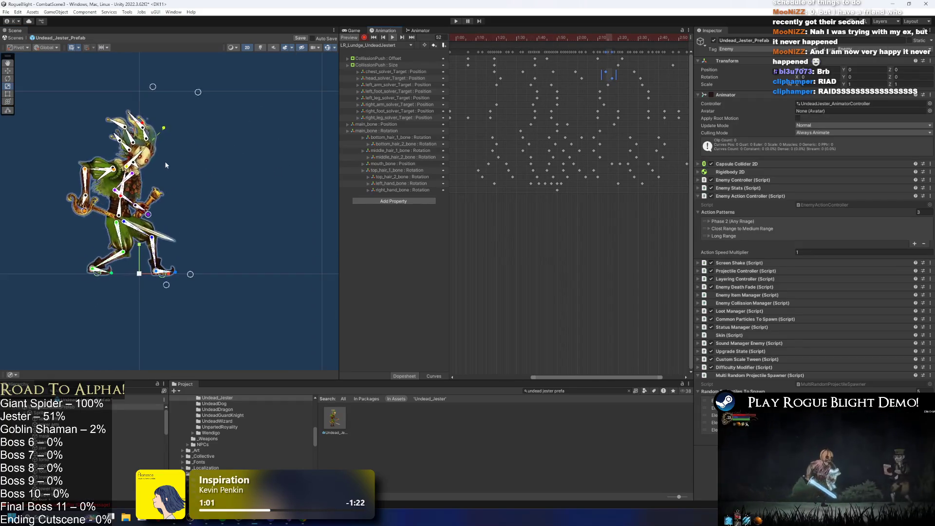
scroll(165, 162, "up", 3)
left_click_drag(206, 380, 206, 383)
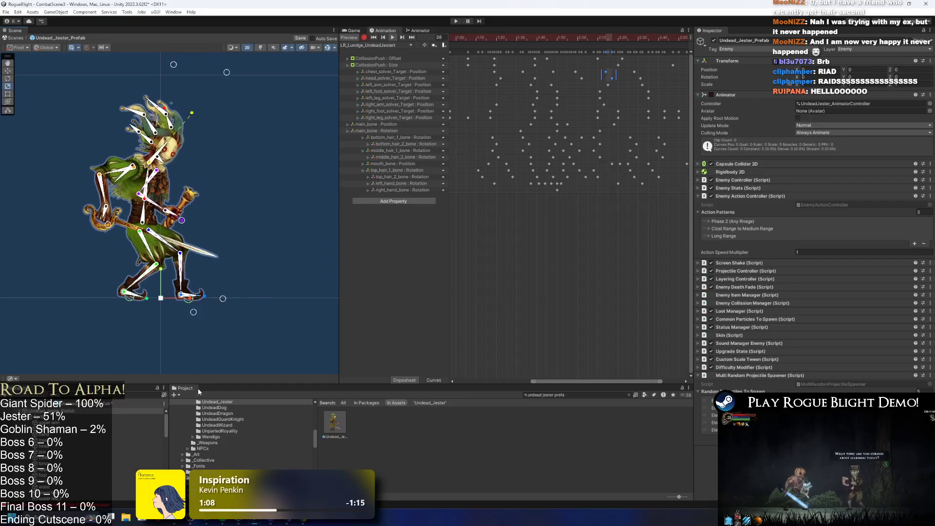
mouse_move(222, 520)
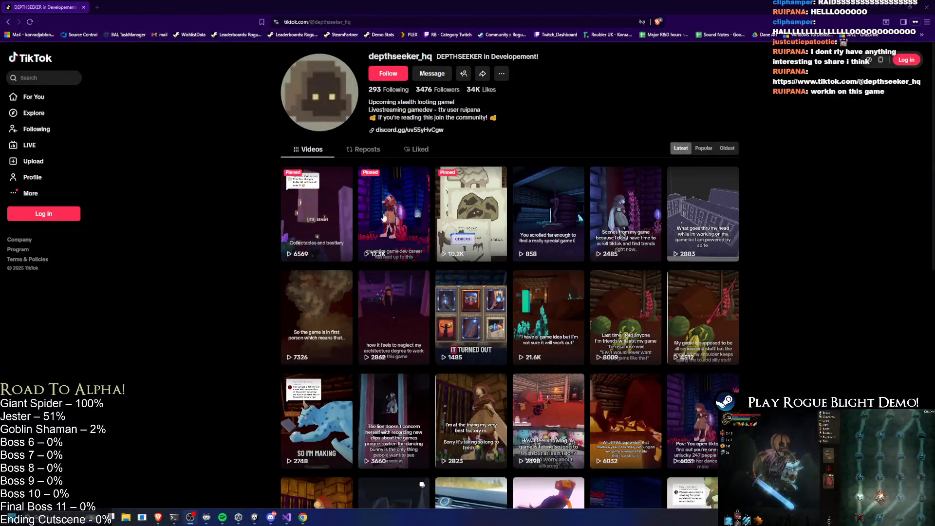
Step: Watch the first pinned video and the game dev career video on depthseeker_hq's profile
left_click(321, 210)
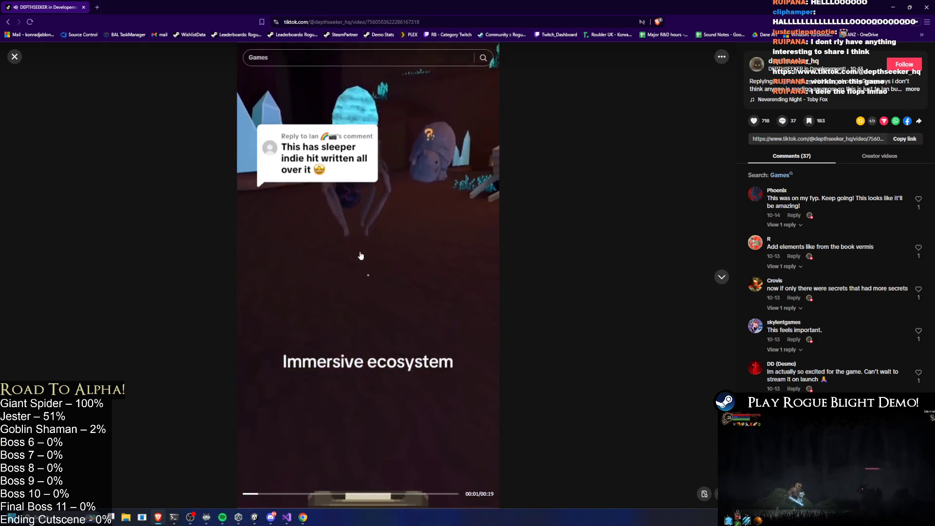
left_click(386, 257)
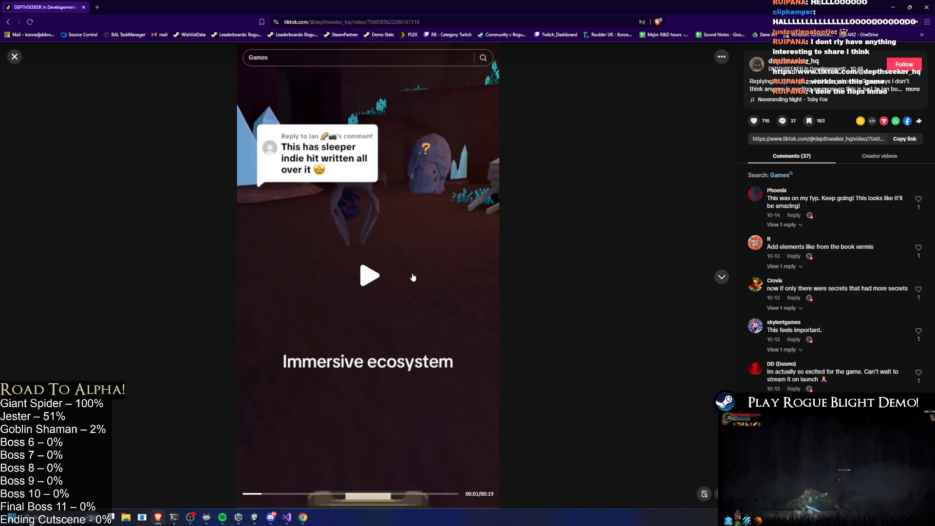
key("Escape")
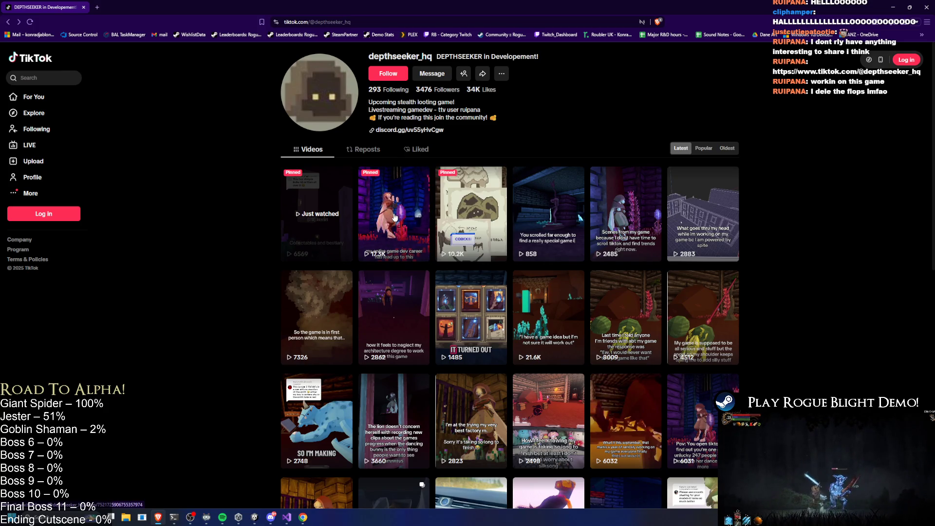
left_click(395, 217)
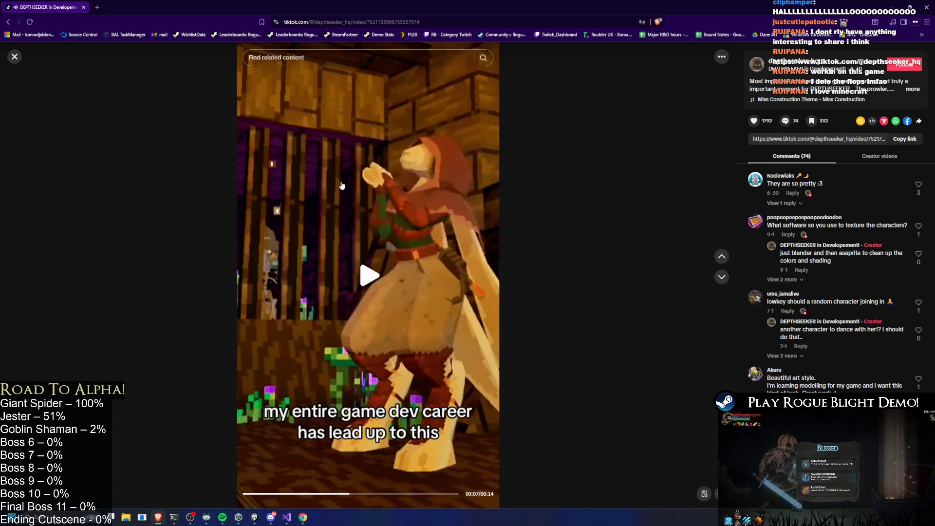
key("Escape")
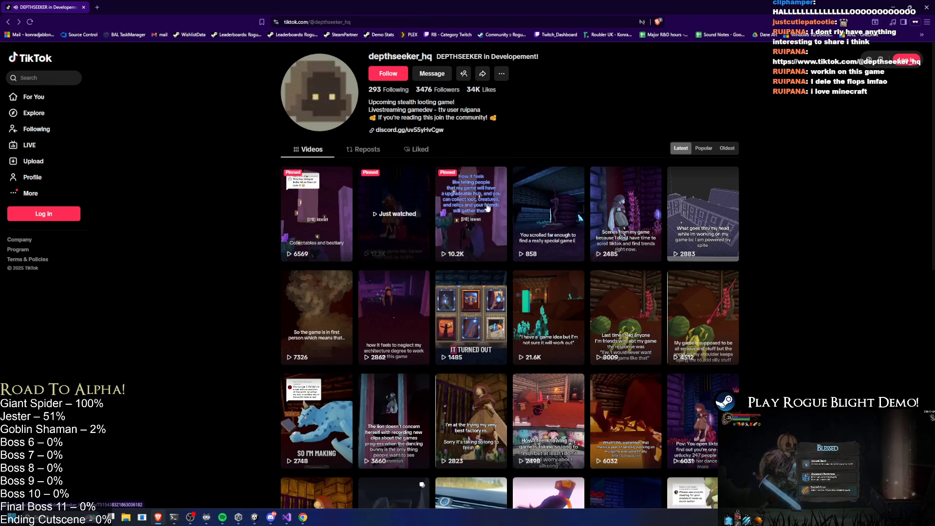
Step: Watch the pinned upgradeable hub video, briefly reopen it, then switch back to Unity
left_click(487, 208)
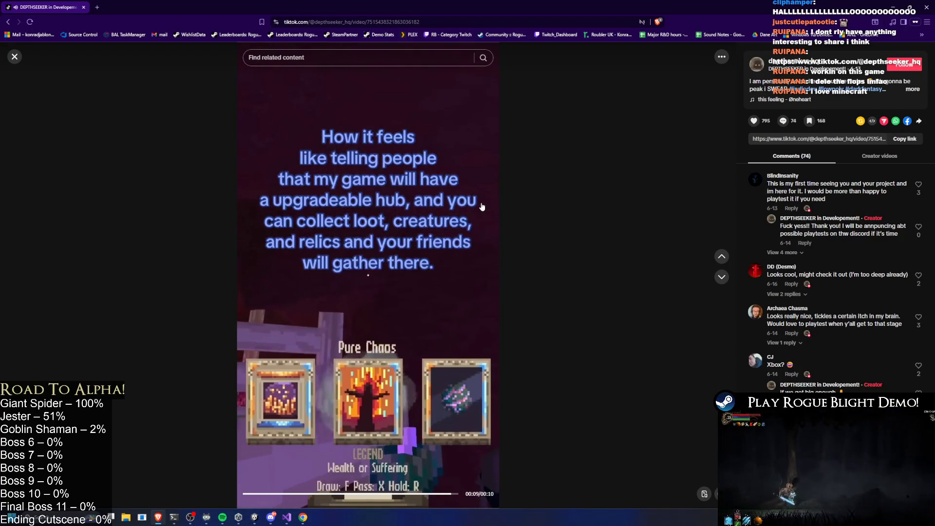
left_click(439, 208)
key("Escape")
scroll(588, 191, "down", 1)
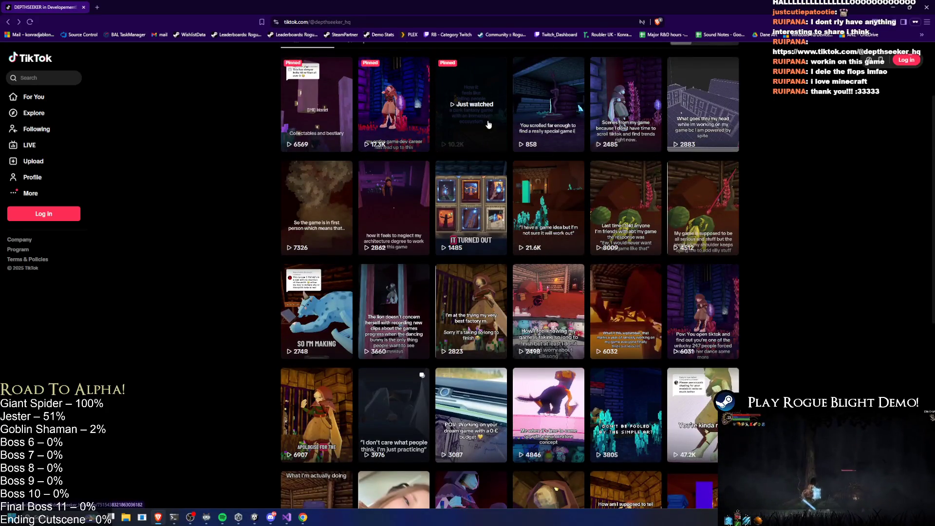
left_click(472, 130)
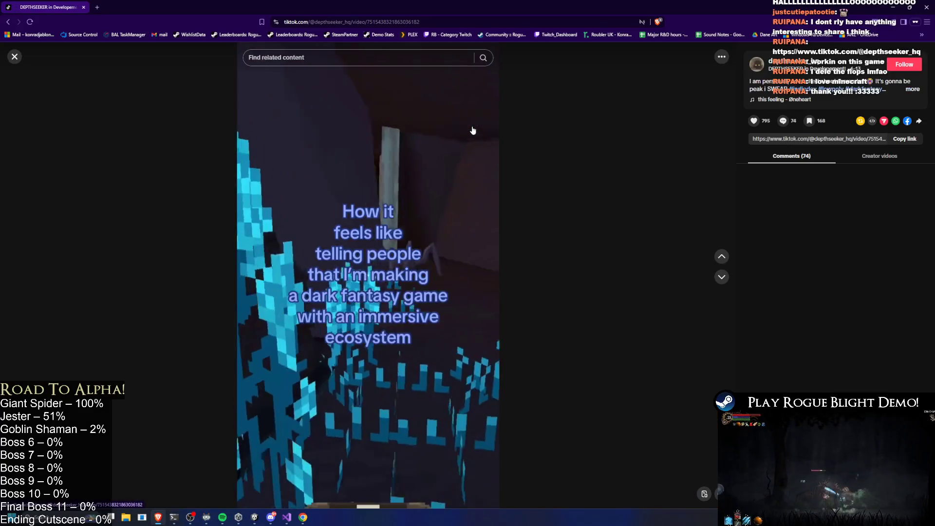
key("Escape")
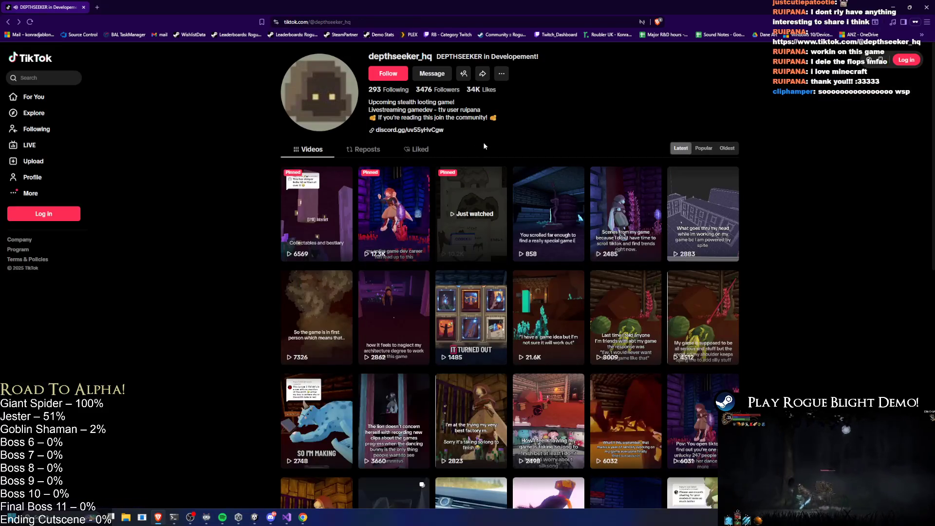
key("alt+Tab")
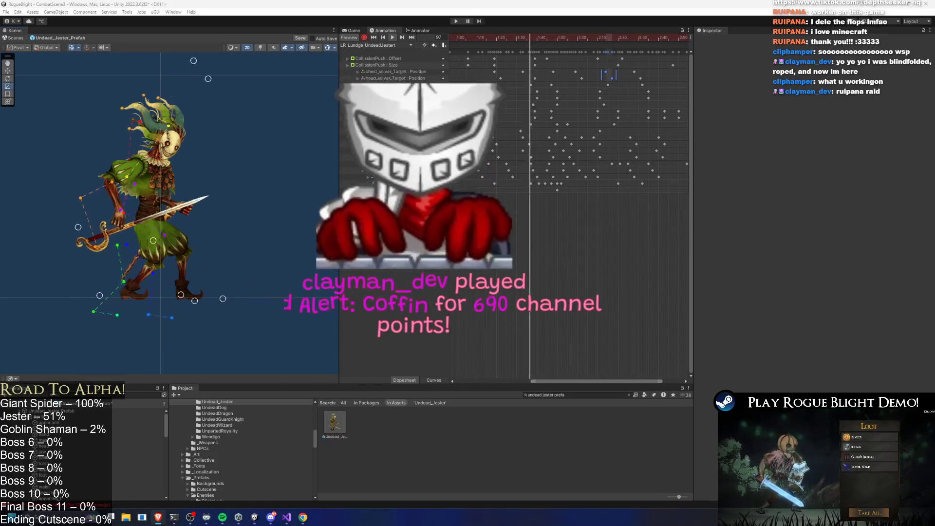
Step: Switch from Unity back to the browser showing the CodeRadGames TikTok profile
key("alt+Tab")
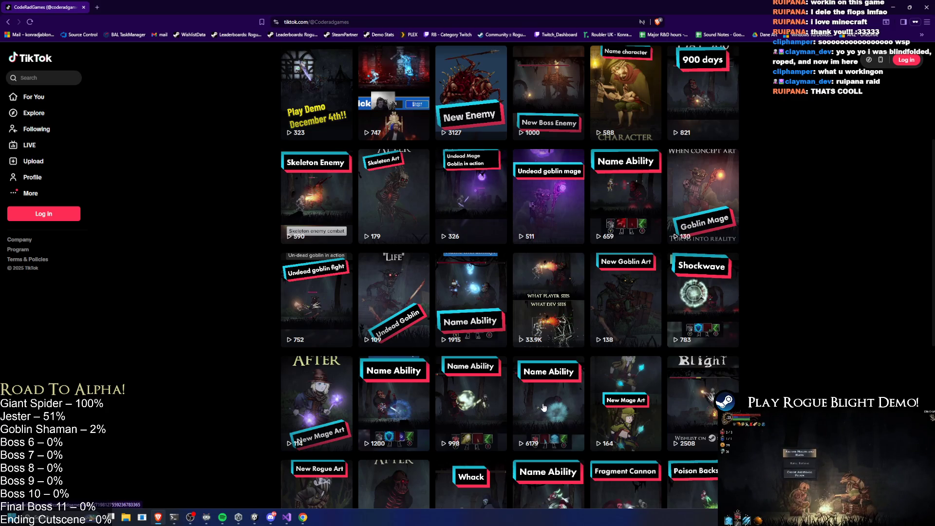
Step: Scroll down and back up through the CodeRadGames video grid
scroll(602, 291, "down", 5)
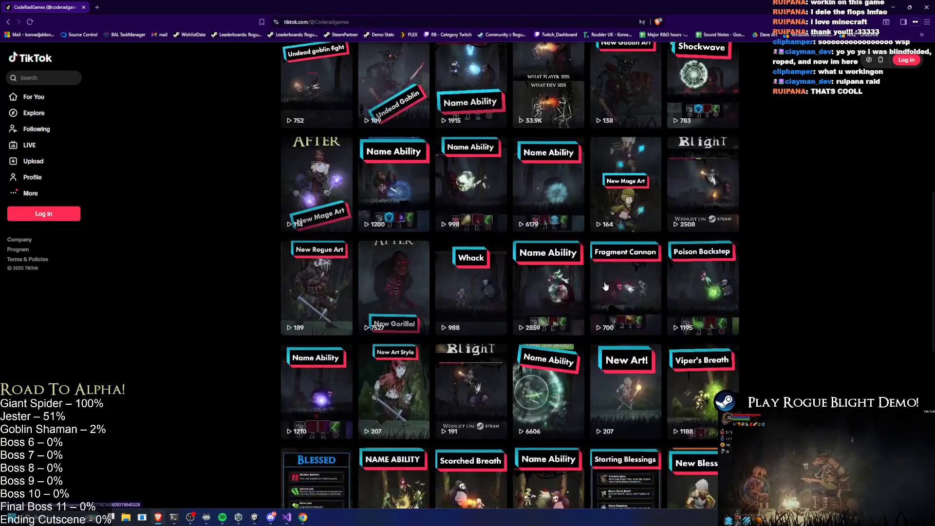
scroll(605, 287, "down", 4)
scroll(606, 290, "up", 2)
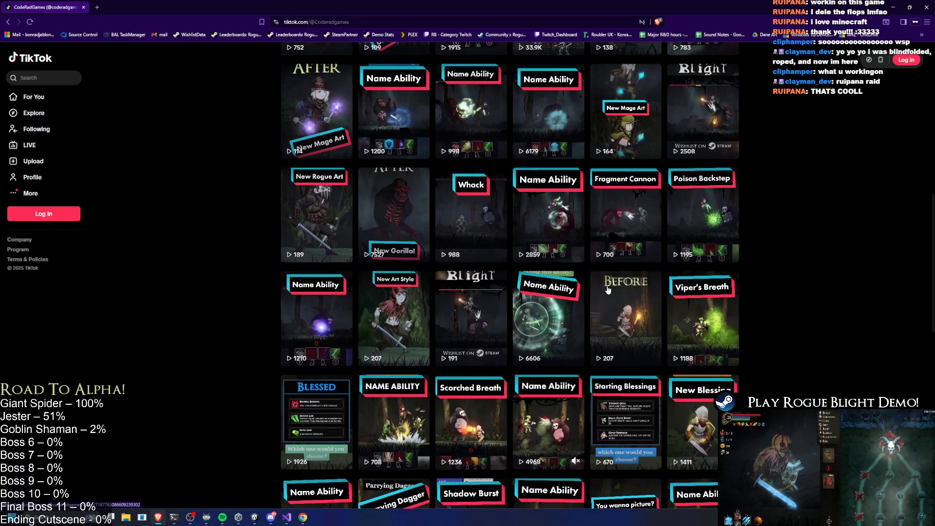
scroll(608, 289, "down", 8)
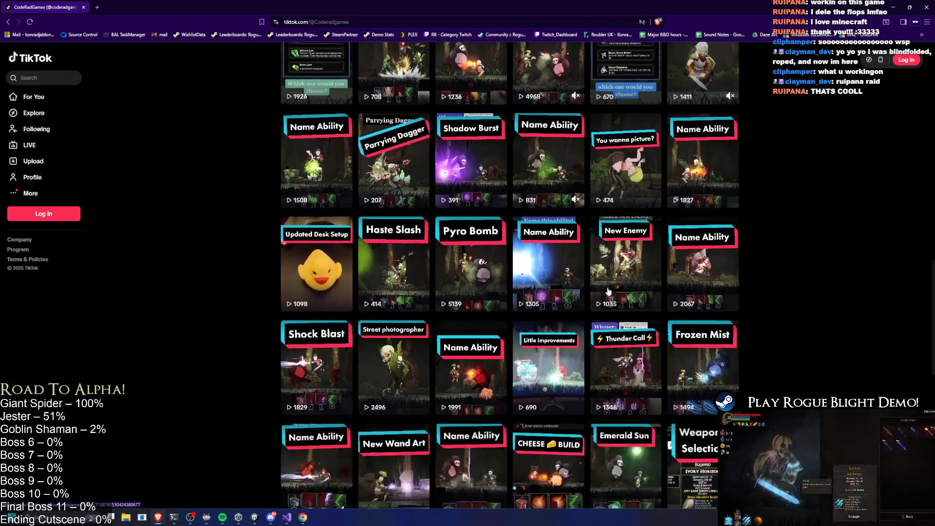
scroll(610, 290, "down", 2)
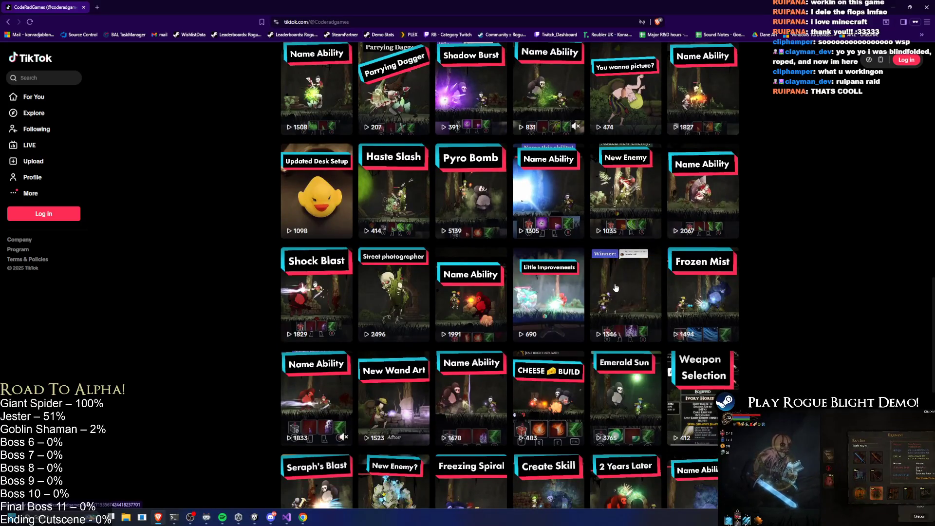
scroll(619, 281, "down", 3)
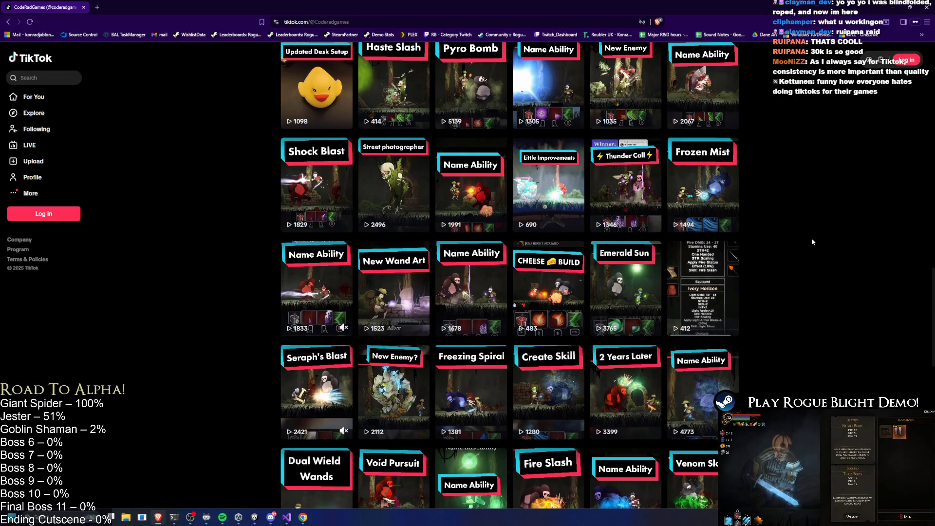
scroll(682, 258, "down", 4)
scroll(642, 251, "down", 7)
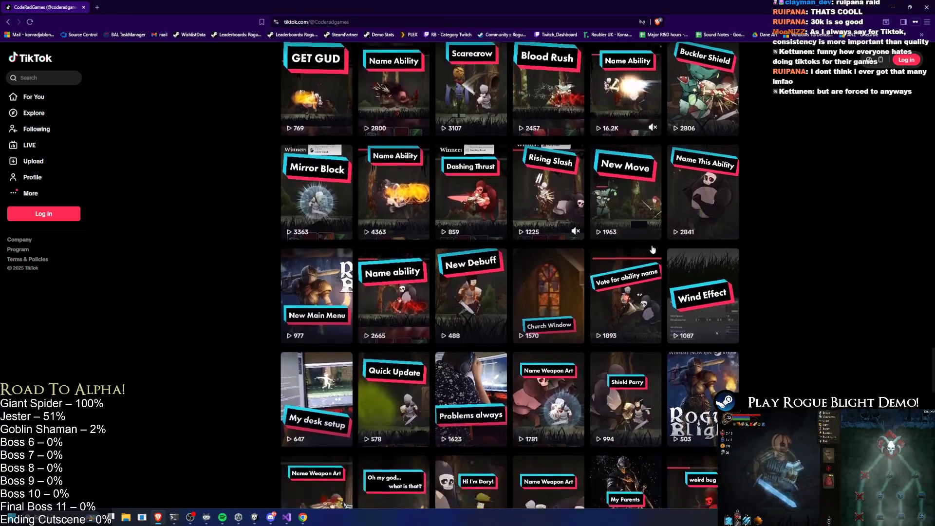
scroll(653, 250, "down", 3)
scroll(653, 249, "down", 5)
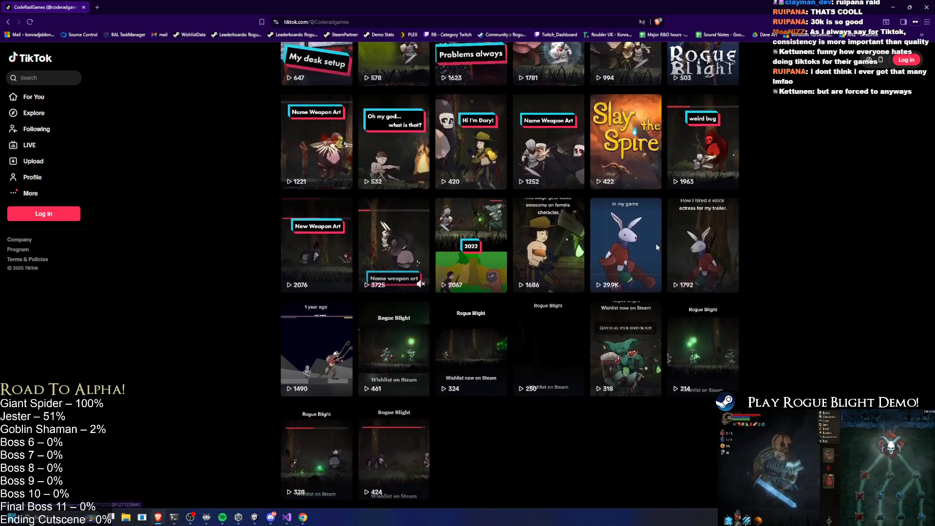
scroll(655, 244, "up", 15)
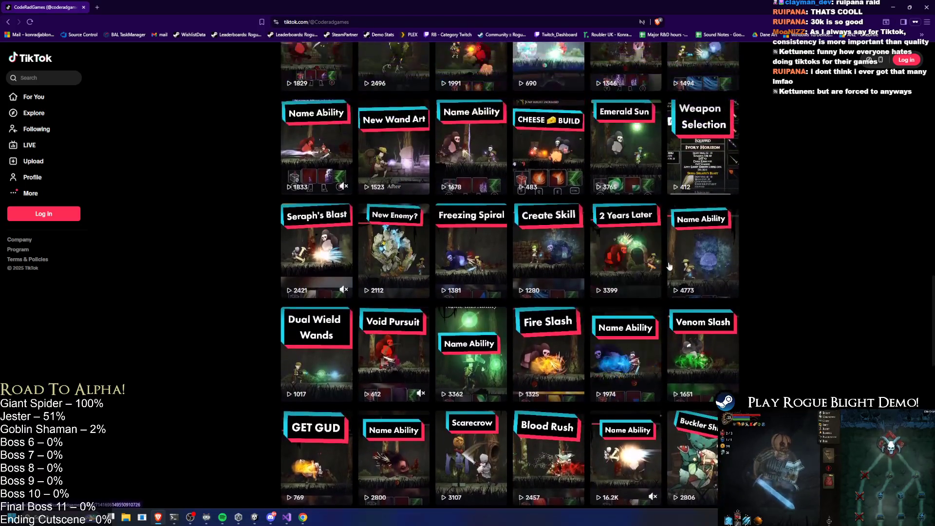
scroll(670, 266, "up", 1)
scroll(673, 266, "up", 1)
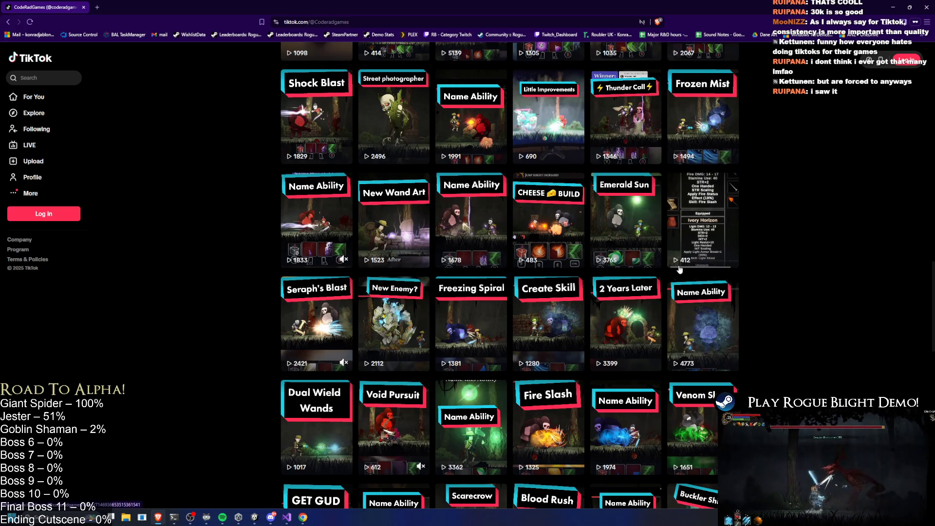
scroll(680, 268, "up", 8)
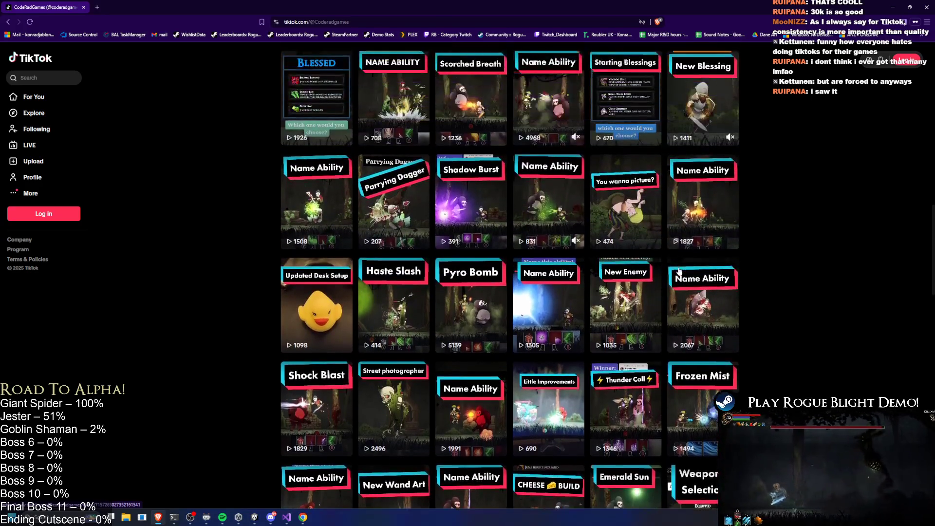
scroll(679, 271, "up", 2)
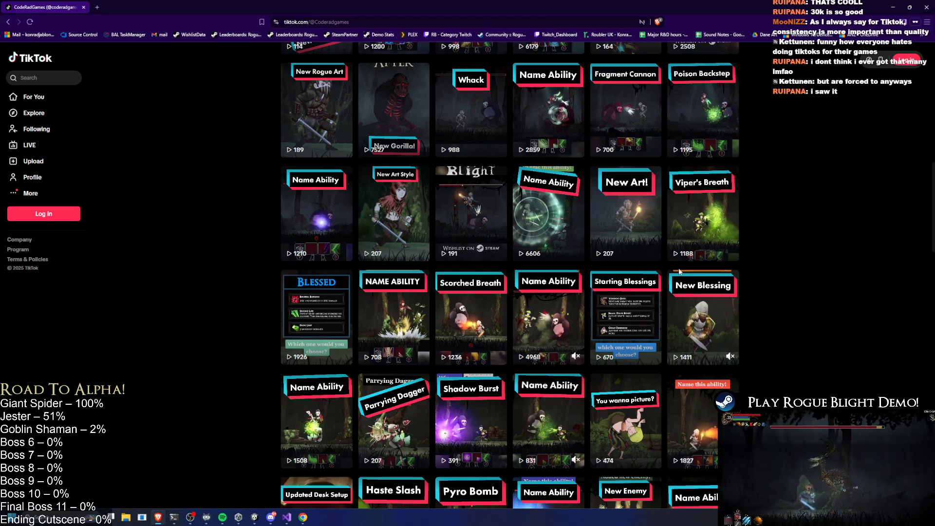
scroll(680, 272, "up", 4)
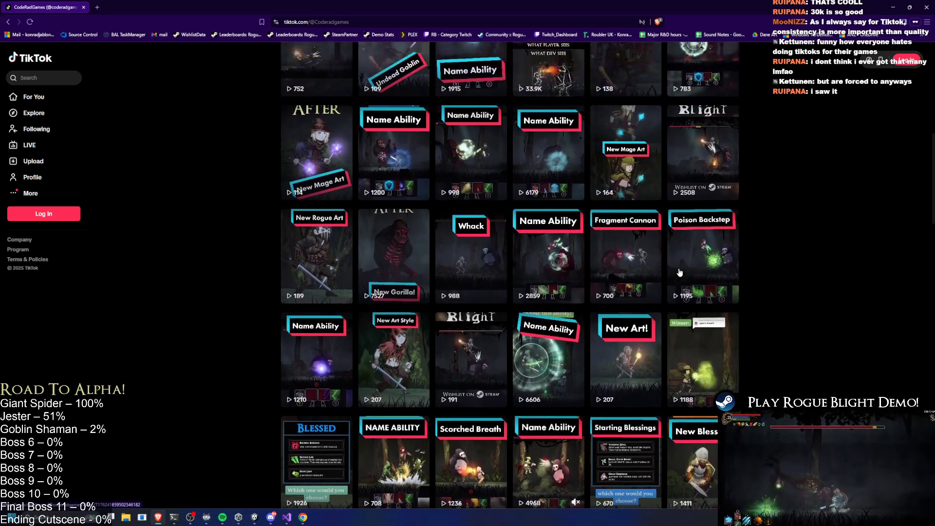
scroll(680, 272, "up", 1)
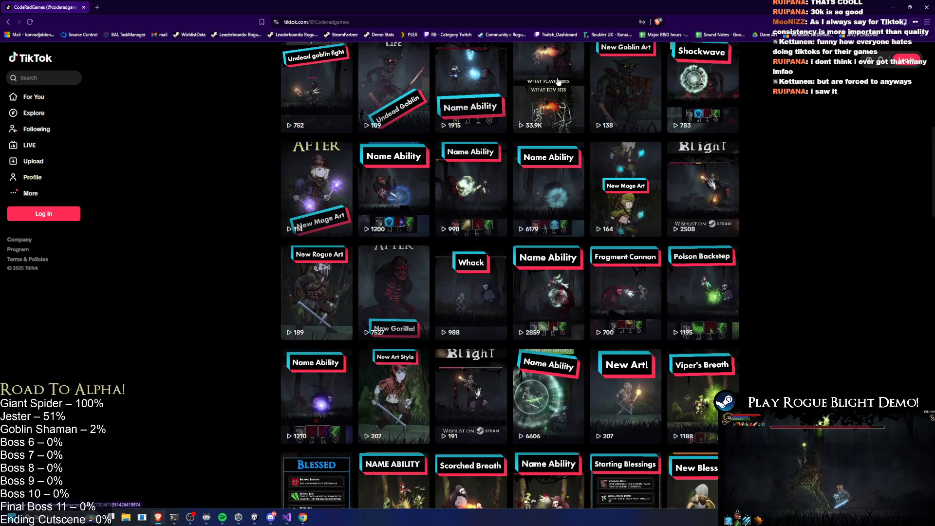
Step: Open the 'What Player Sees' video, pause it, and return to Unity
left_click(559, 81)
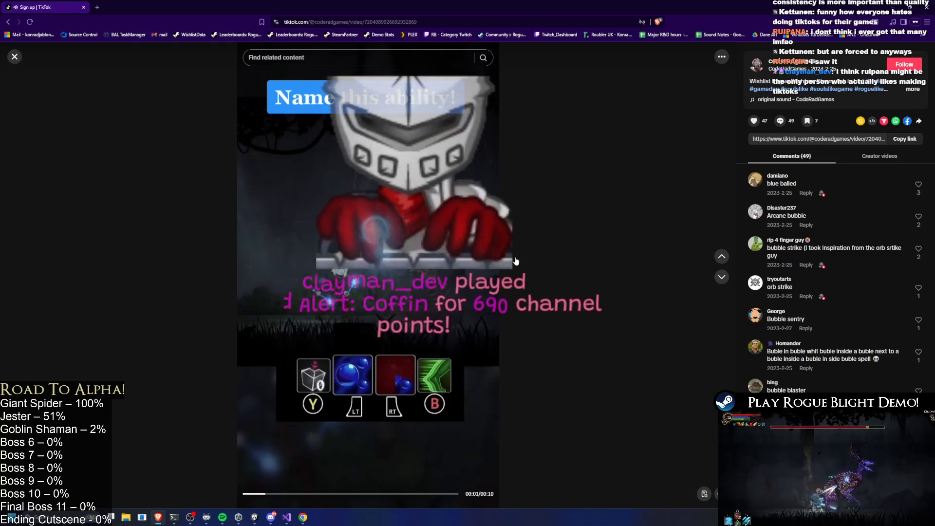
scroll(534, 282, "down", 1)
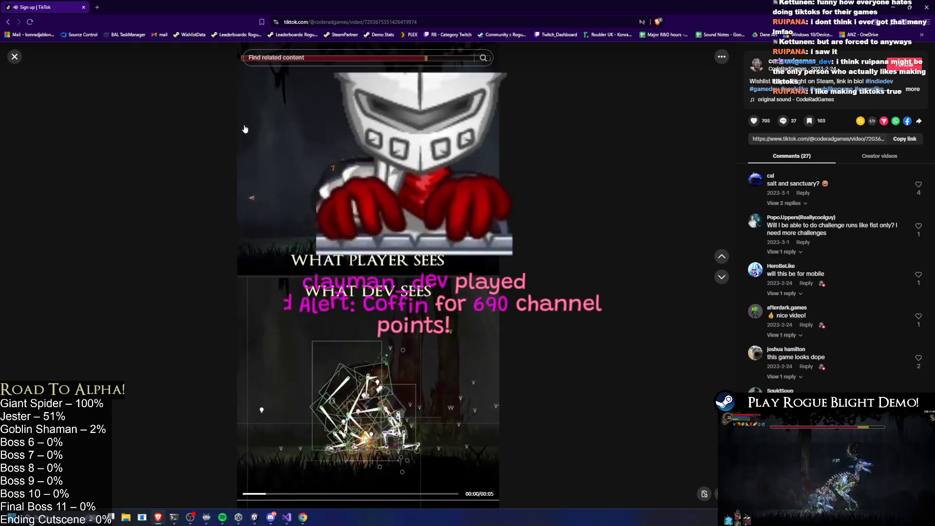
left_click(262, 89)
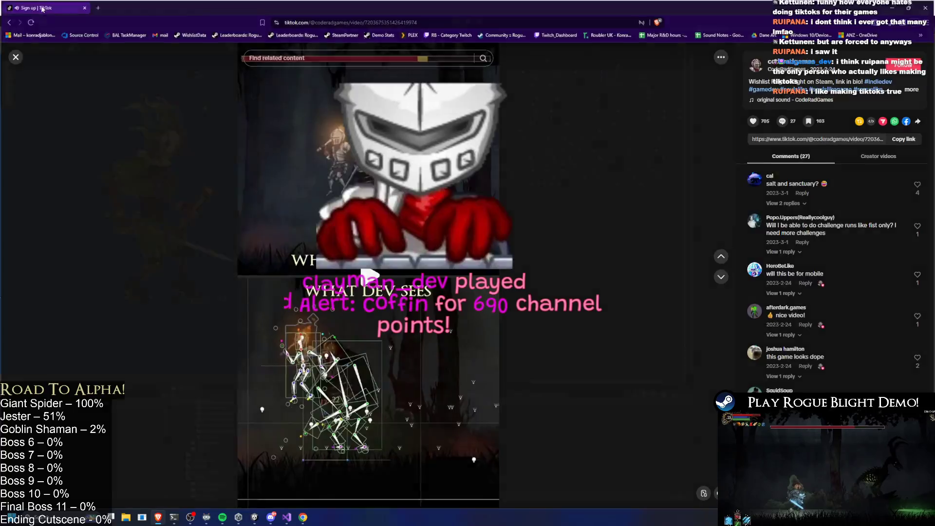
key("alt+Tab")
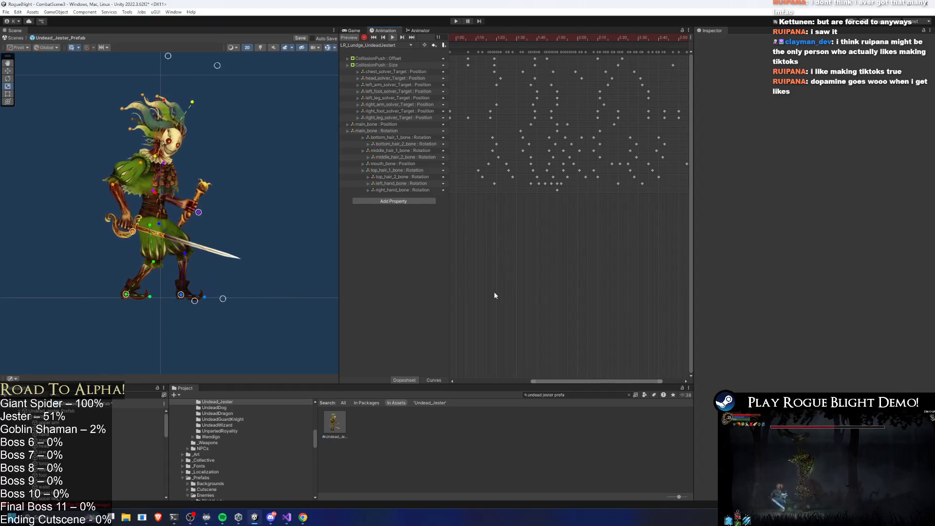
Step: Zoom out the dopesheet and park the lunge preview at frame 67
scroll(579, 111, "down", 3)
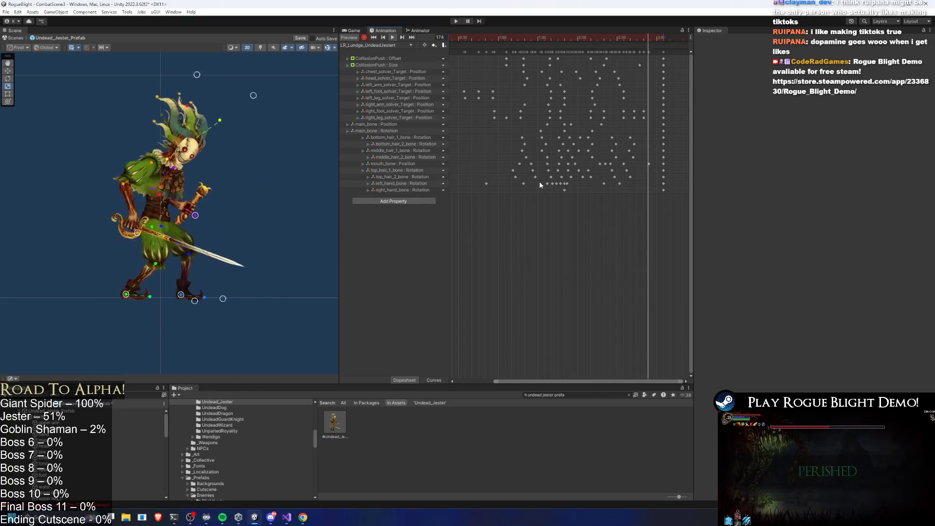
left_click(507, 40)
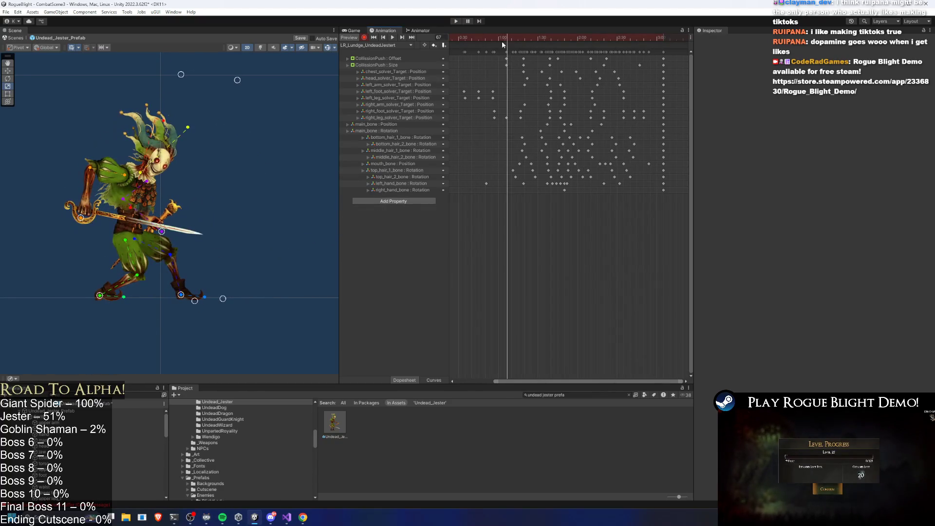
left_click(380, 45)
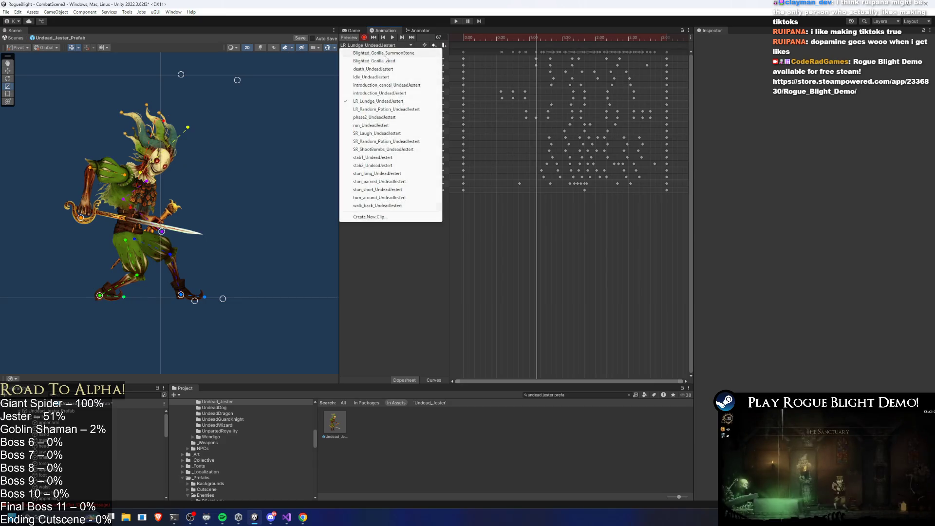
left_click(385, 165)
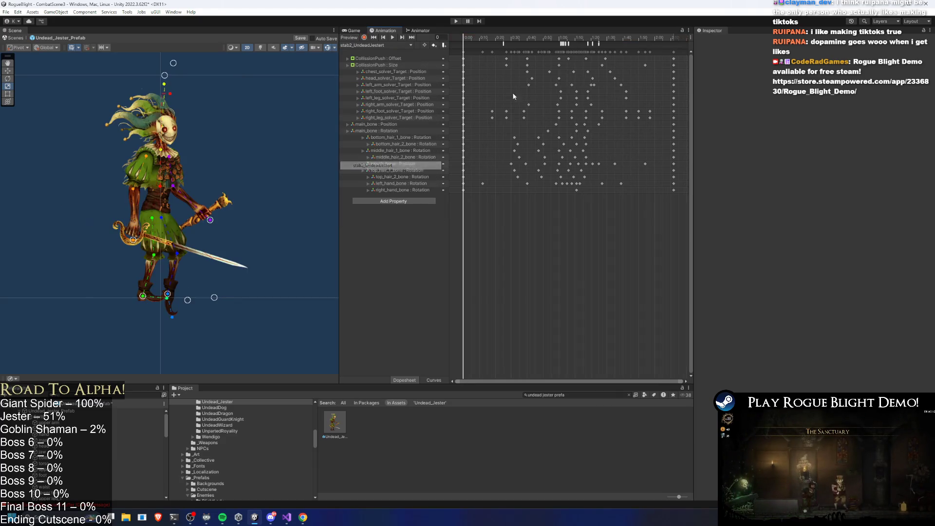
left_click(504, 43)
left_click_drag(506, 39, 564, 39)
left_click(564, 44)
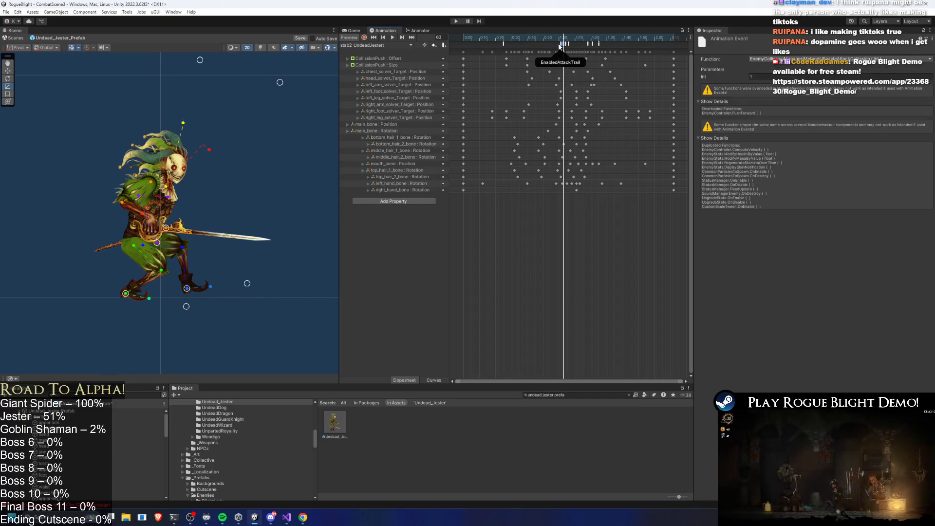
left_click_drag(625, 46, 486, 43)
left_click(399, 45)
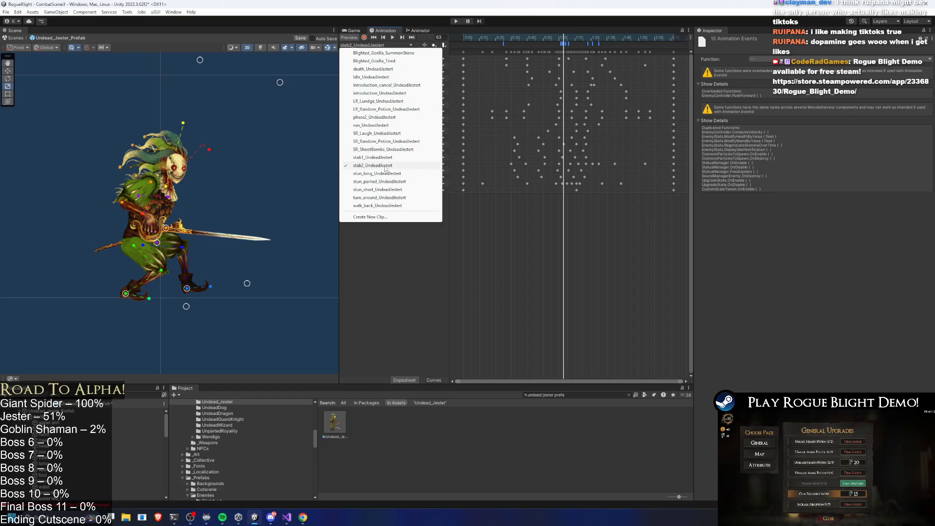
left_click(384, 101)
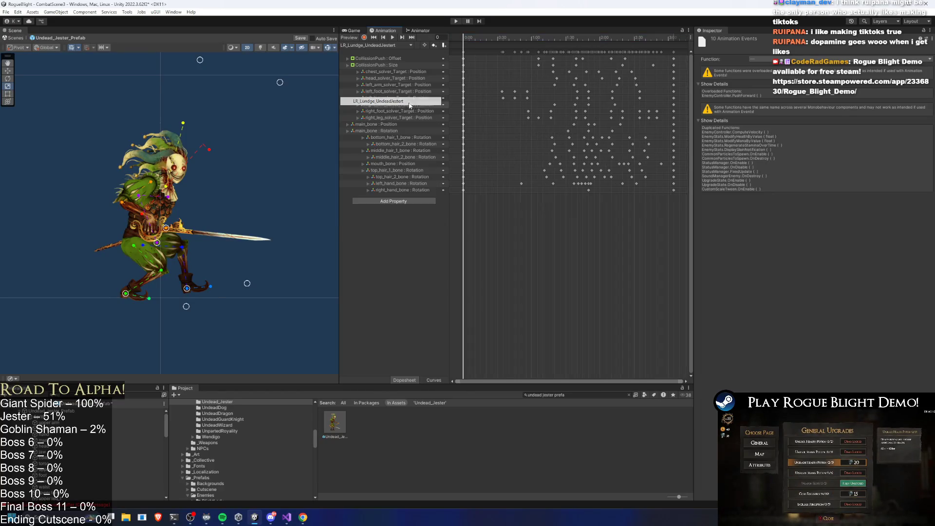
mouse_move(494, 38)
left_mouse_down()
mouse_move(575, 33)
mouse_move(566, 41)
left_mouse_up()
left_click(385, 45)
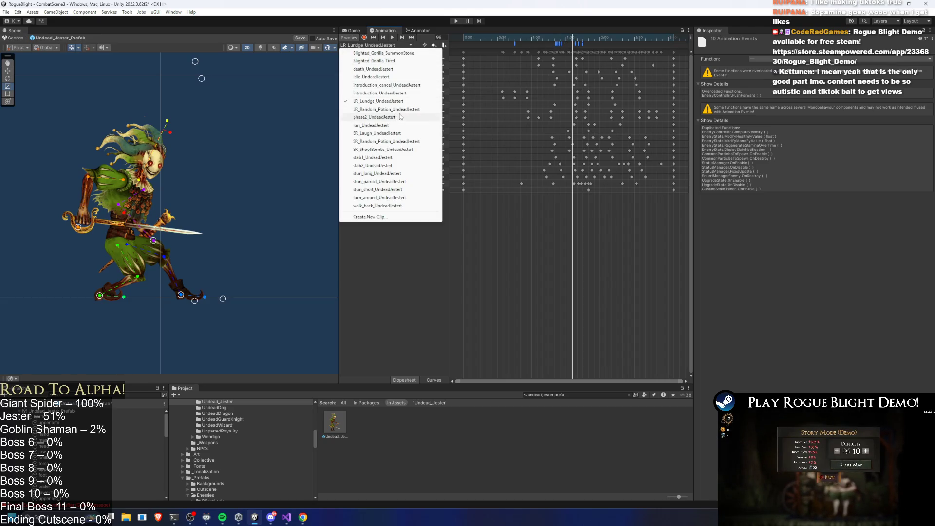
left_click(375, 165)
left_click(504, 38)
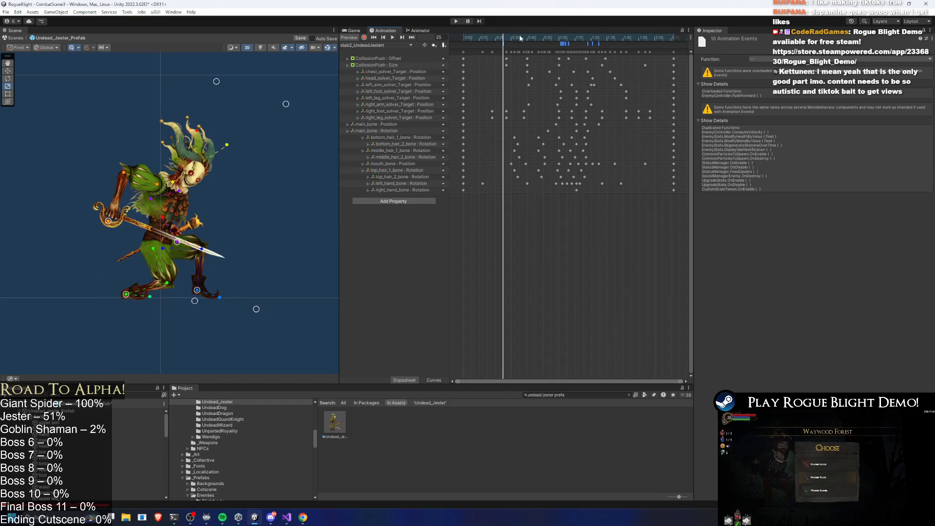
left_click(376, 45)
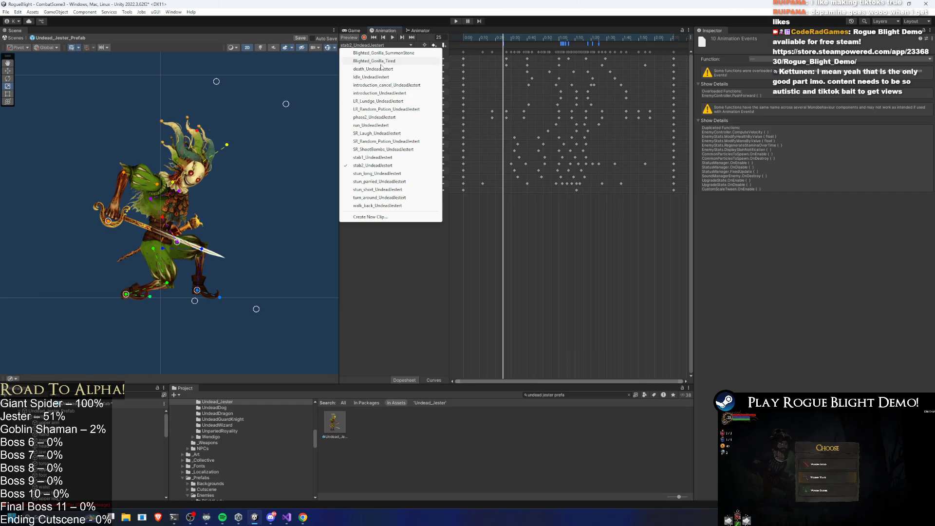
left_click(390, 102)
mouse_move(505, 36)
left_mouse_down()
mouse_move(571, 37)
mouse_move(553, 43)
mouse_move(584, 36)
mouse_move(568, 30)
mouse_move(577, 31)
left_mouse_up()
scroll(553, 46, "up", 3)
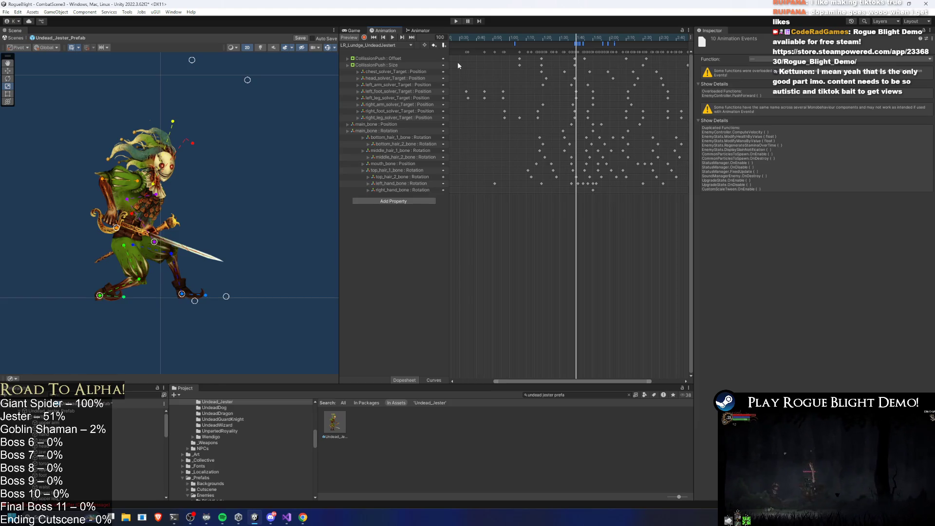
key("super")
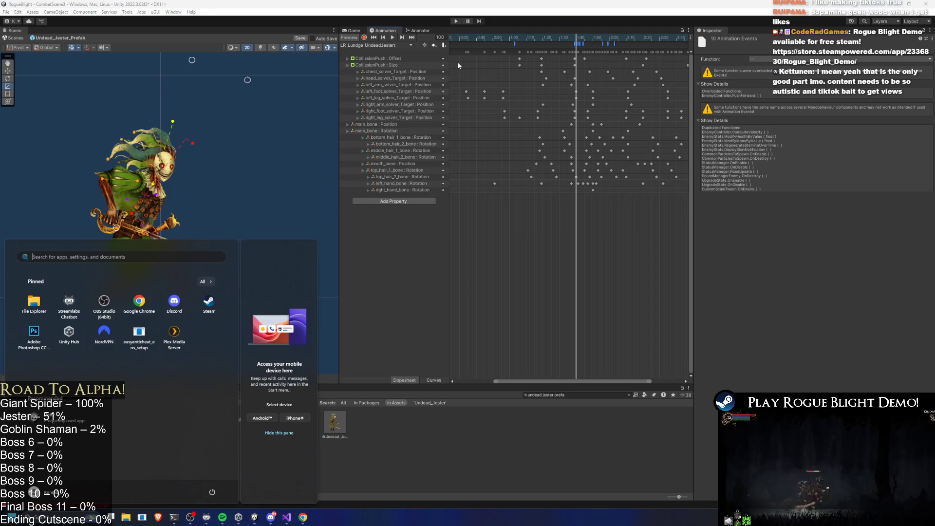
Step: Launch Chrome from the Windows search and dismiss the TikTok cookie notice
type("chrome")
key("Return")
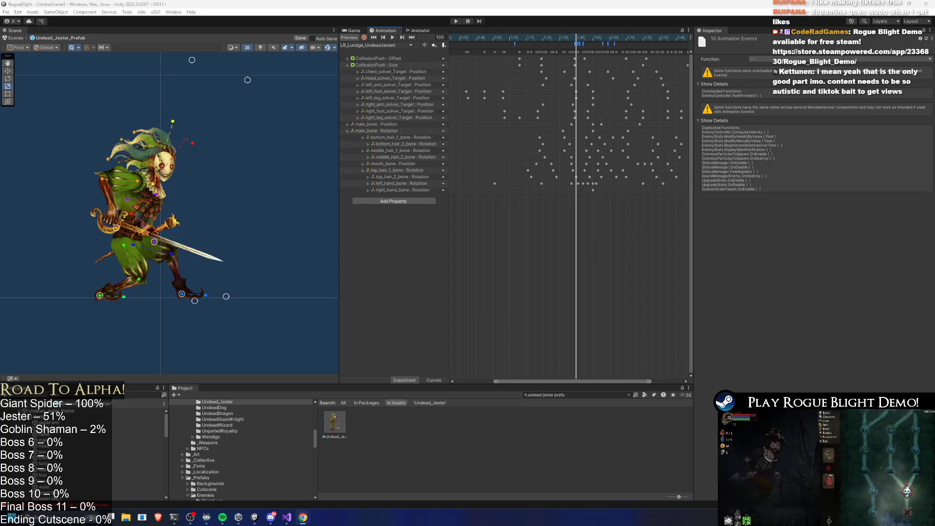
key("alt+Tab")
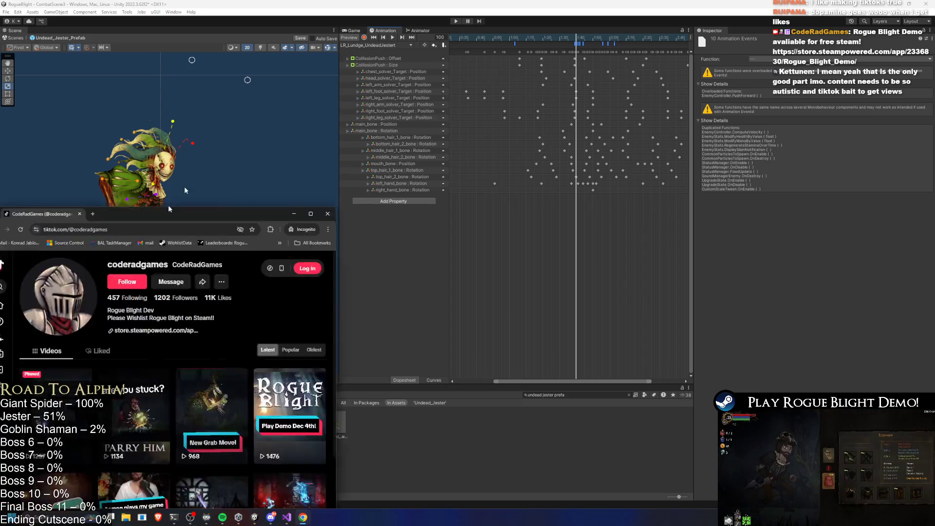
scroll(482, 201, "down", 5)
scroll(482, 201, "down", 8)
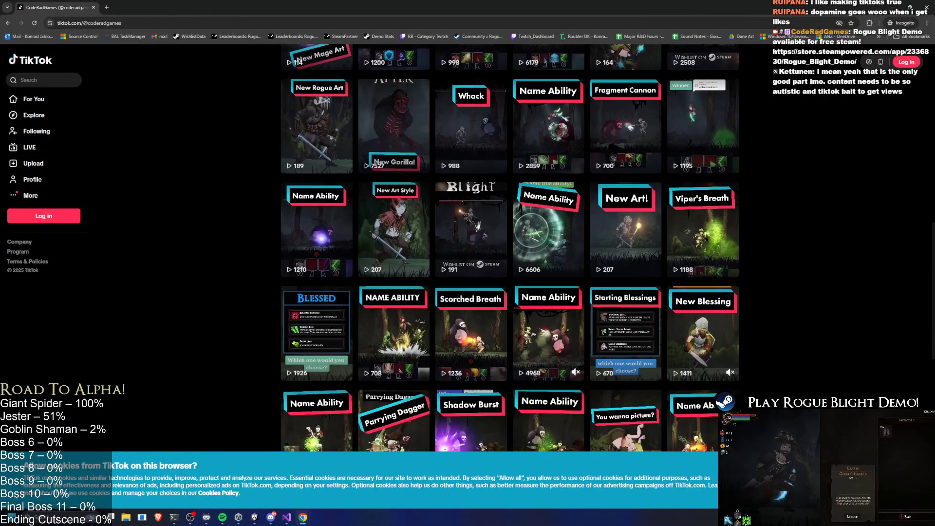
left_click(867, 480)
Step: Scroll the profile grid and open the 'Hello? Do you speak inglish?' video
scroll(723, 266, "down", 4)
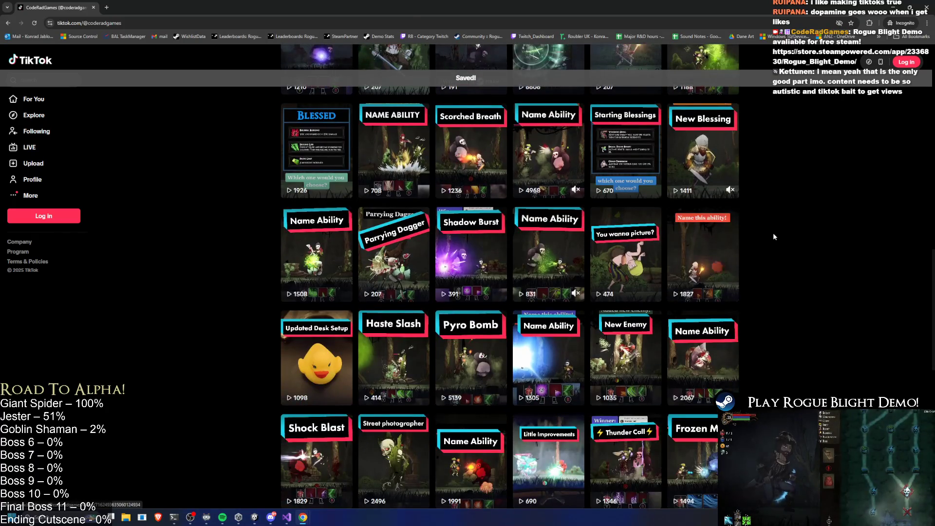
scroll(774, 227, "down", 2)
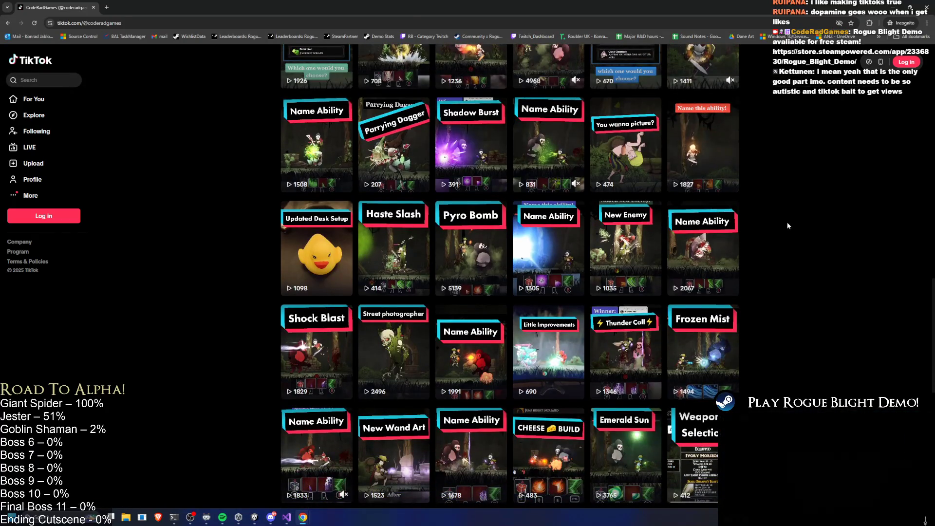
mouse_move(394, 351)
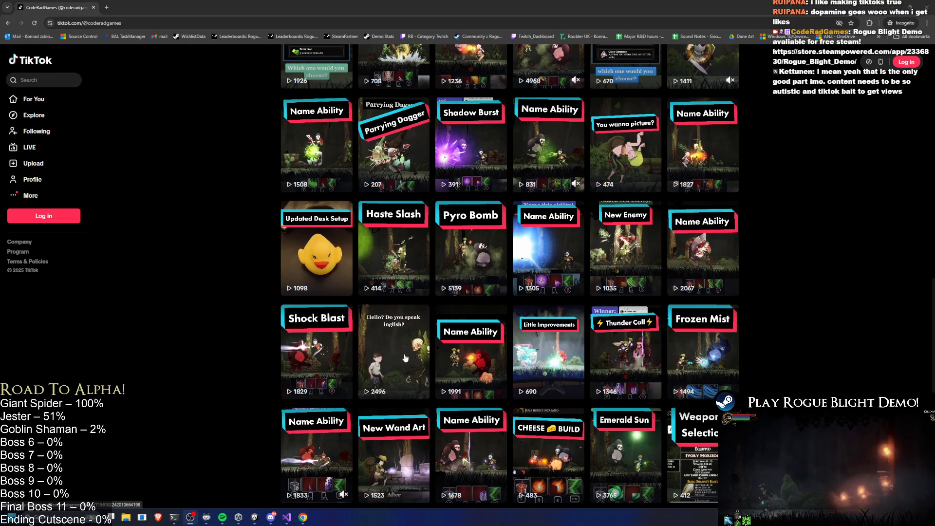
mouse_move(436, 356)
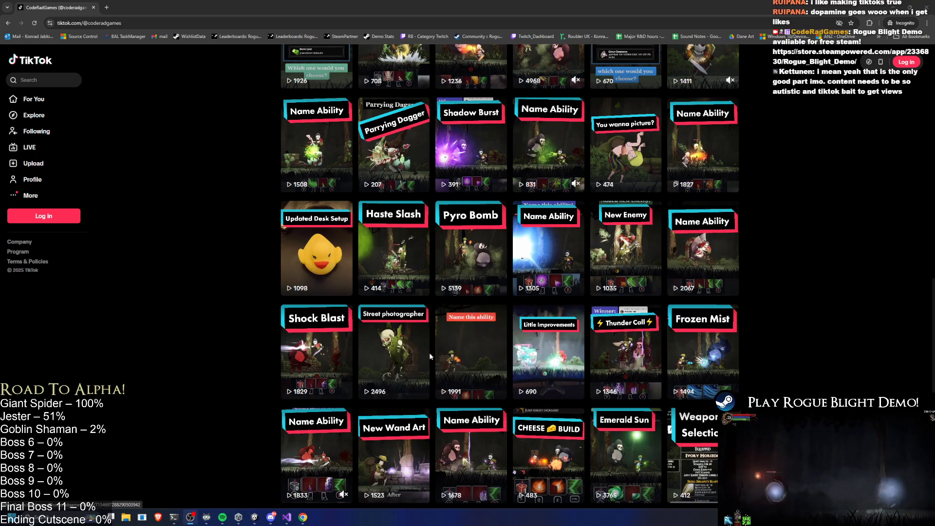
mouse_move(443, 375)
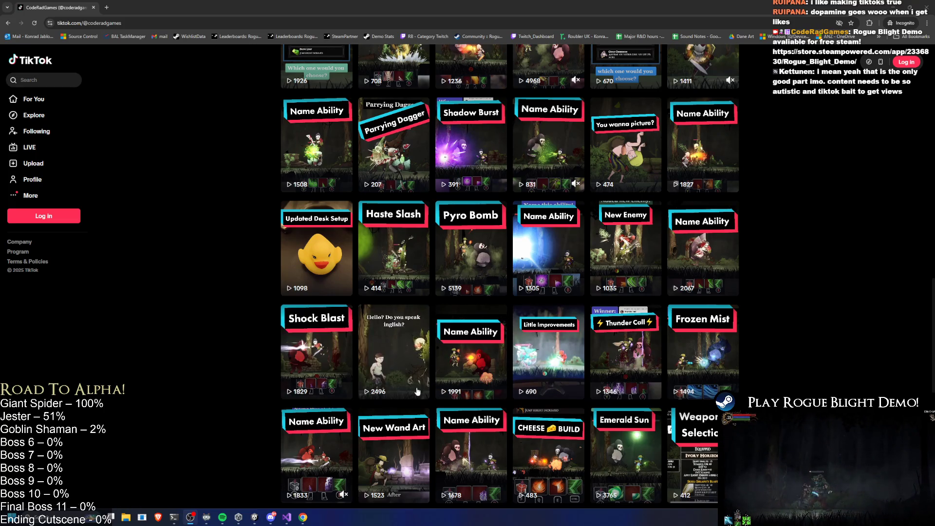
left_click(381, 355)
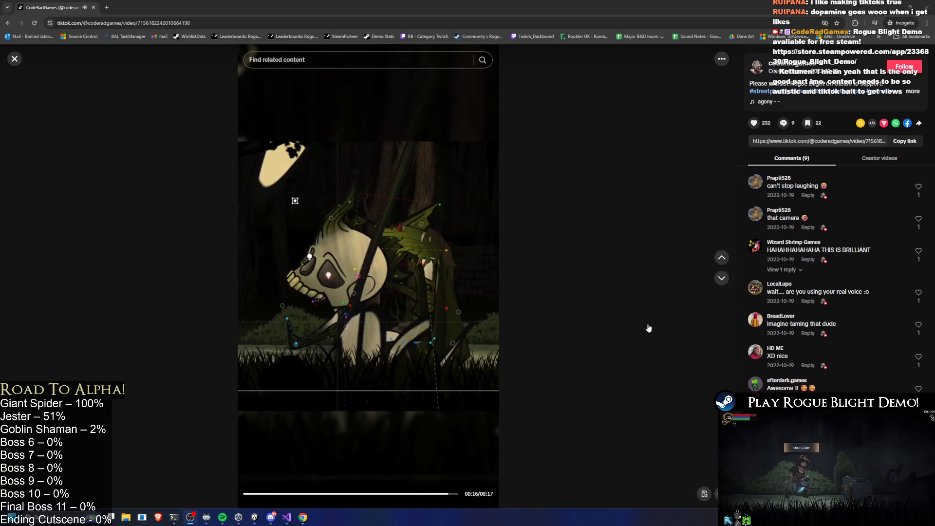
Step: Pause the 'Hello? Do you speak inglish?' video and return to the profile grid
left_click(453, 301)
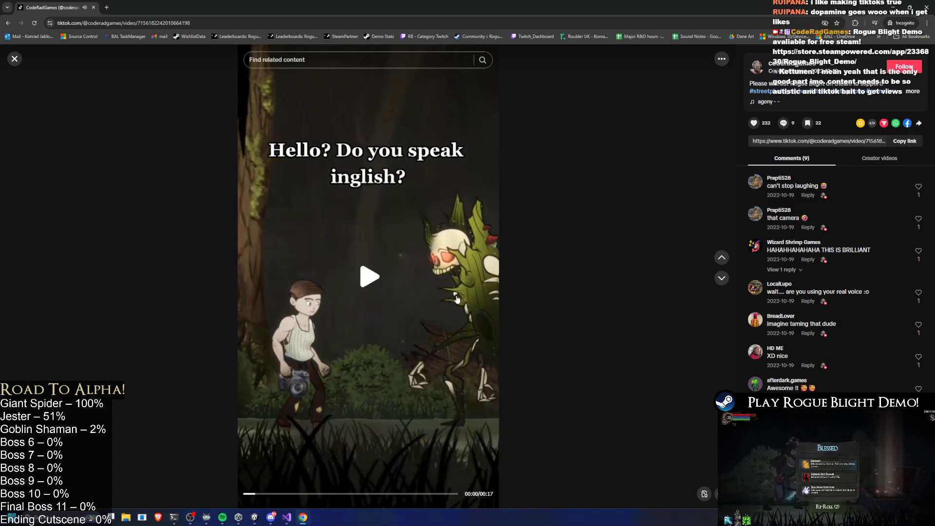
key("Escape")
Step: Scroll down and back up through the CodeRadGames grid of Rogue Blight clips
scroll(507, 283, "down", 15)
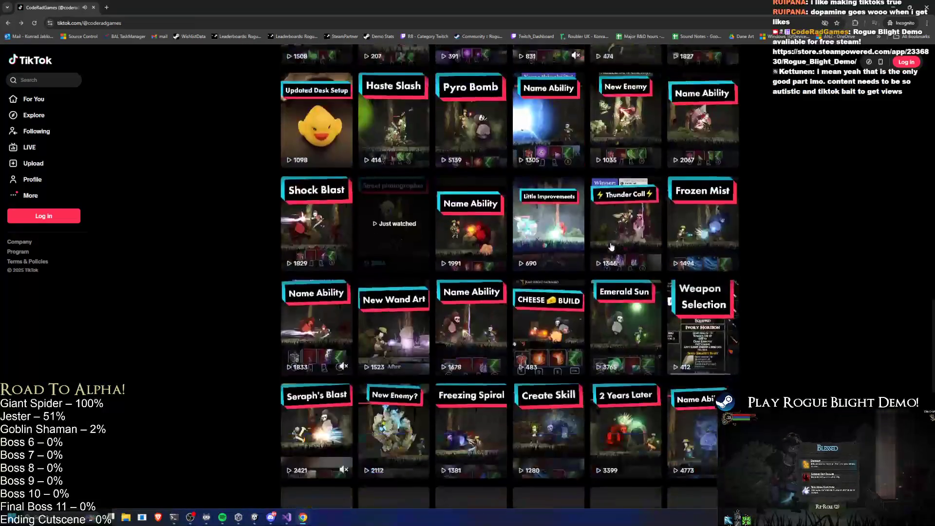
scroll(614, 250, "down", 2)
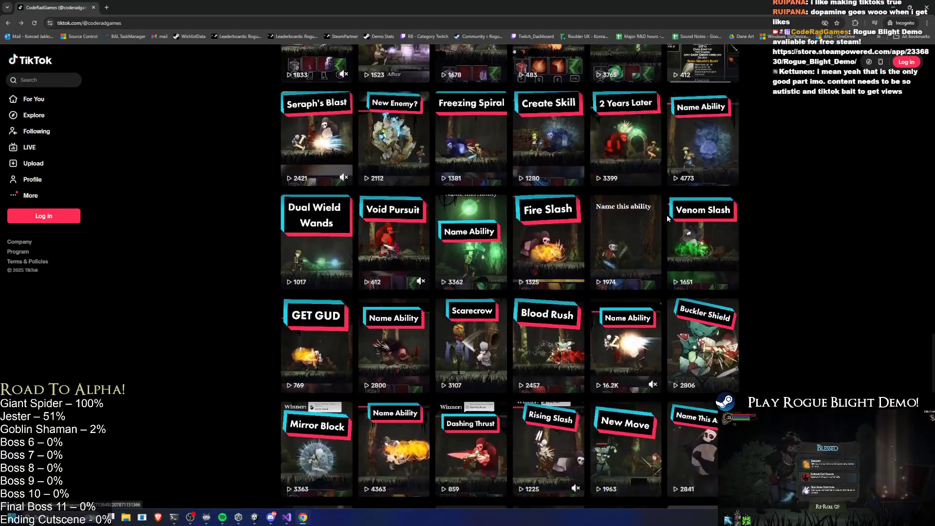
scroll(655, 207, "down", 7)
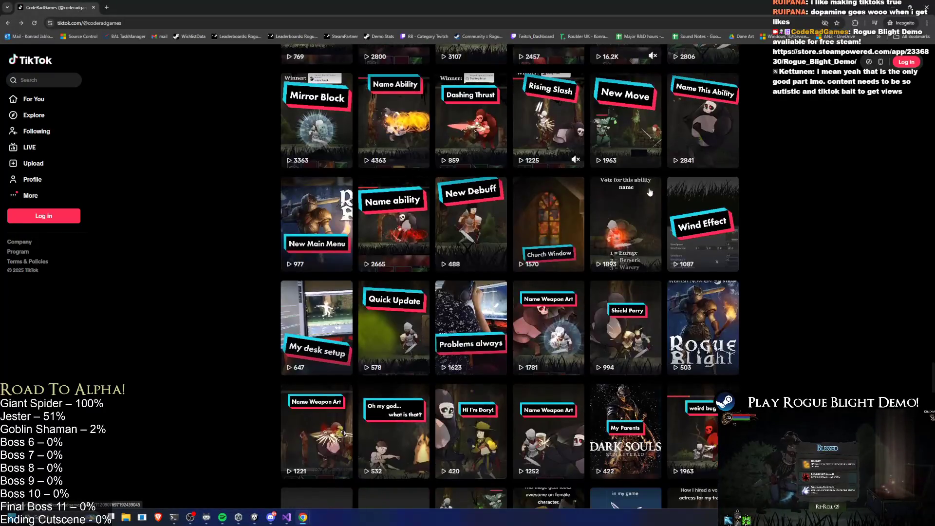
scroll(690, 176, "down", 6)
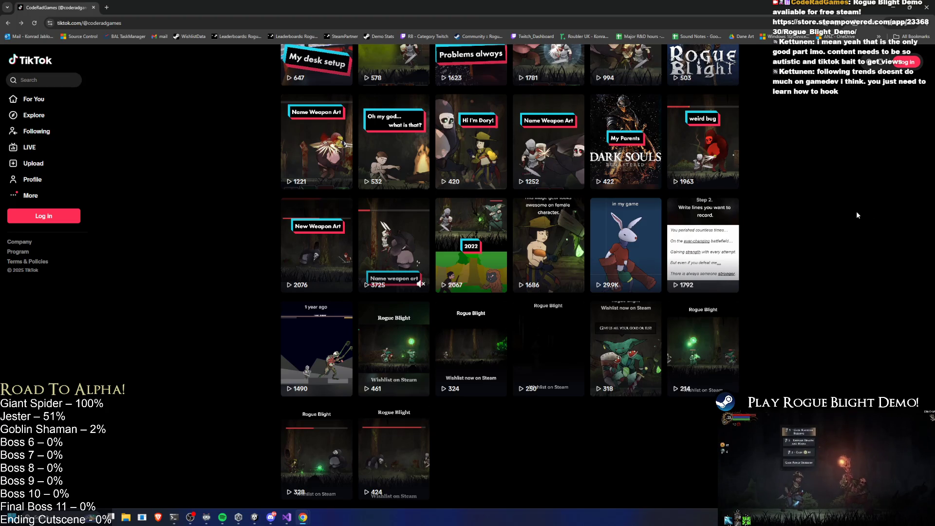
scroll(852, 204, "up", 15)
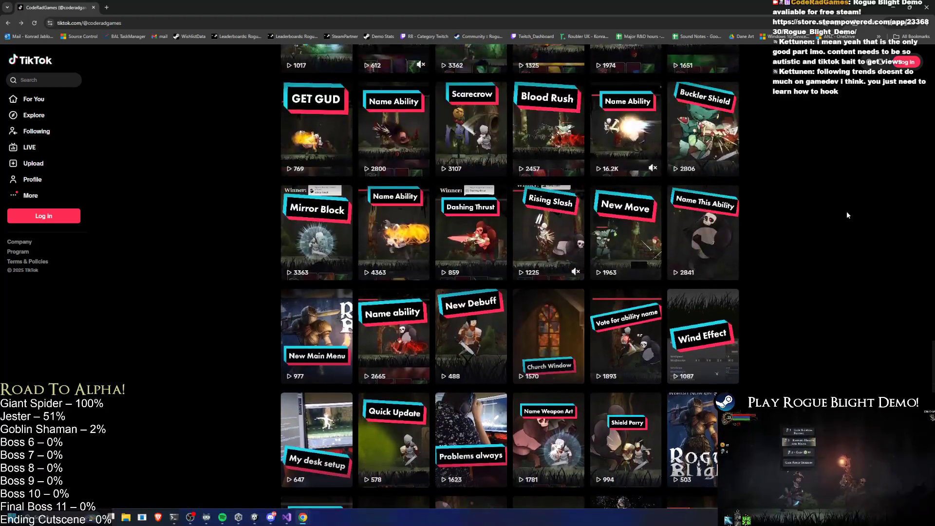
scroll(856, 223, "up", 4)
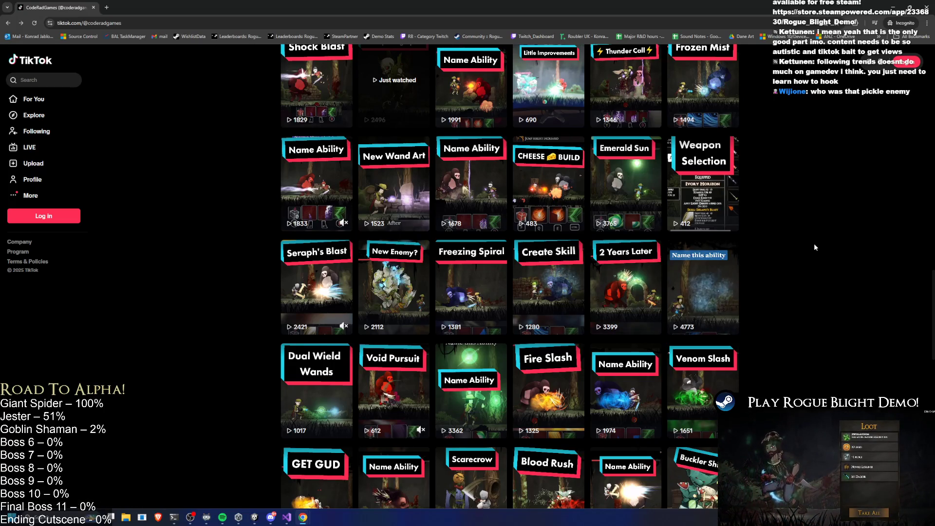
scroll(809, 227, "up", 2)
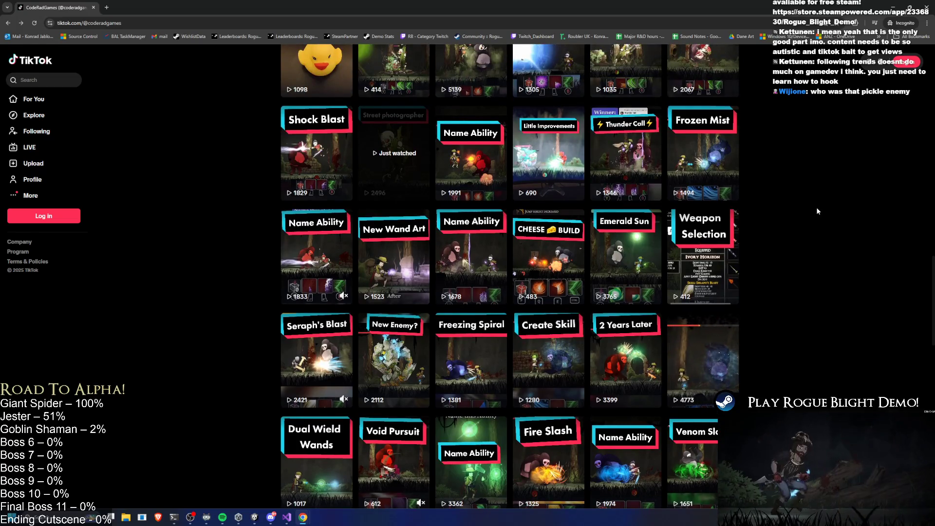
scroll(807, 217, "up", 2)
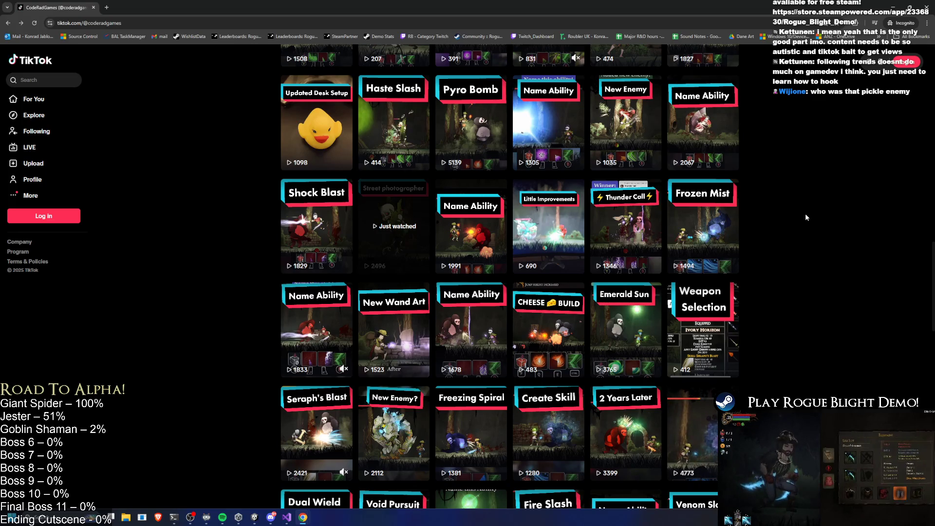
scroll(809, 214, "up", 1)
Step: Scroll up and down through the channel's video grid
scroll(809, 210, "up", 5)
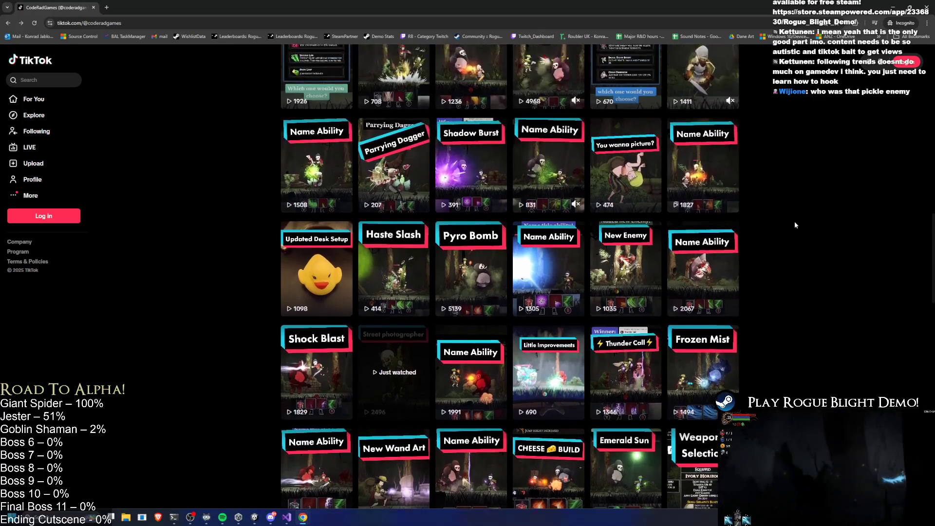
scroll(783, 225, "up", 1)
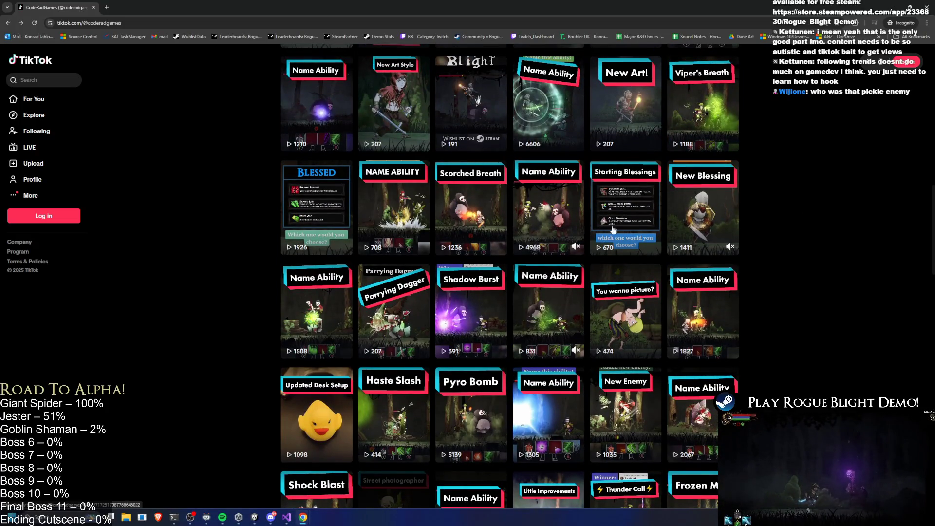
scroll(851, 229, "up", 2)
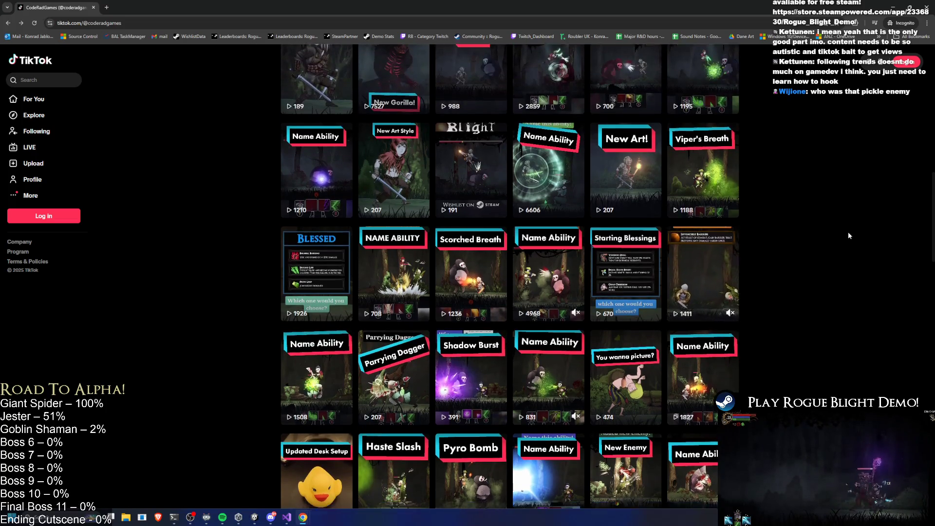
scroll(848, 232, "down", 2)
scroll(848, 235, "down", 5)
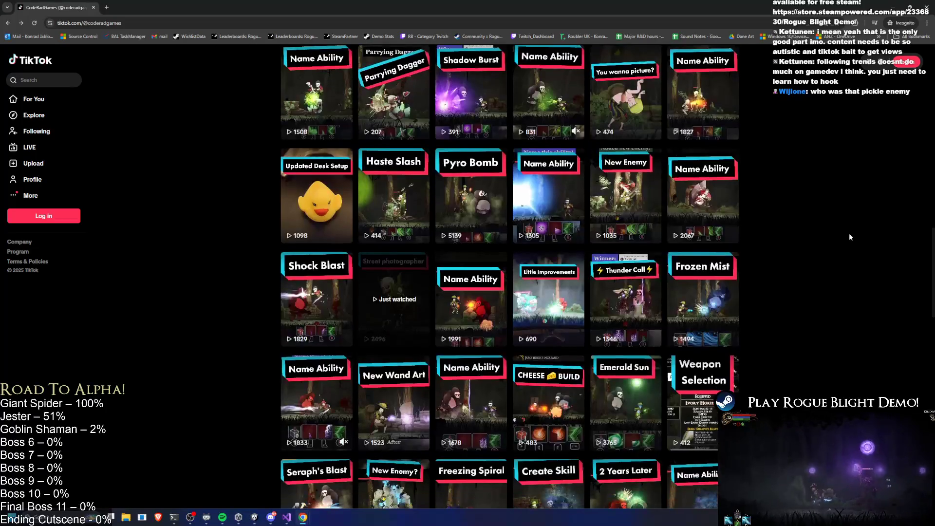
scroll(850, 232, "down", 4)
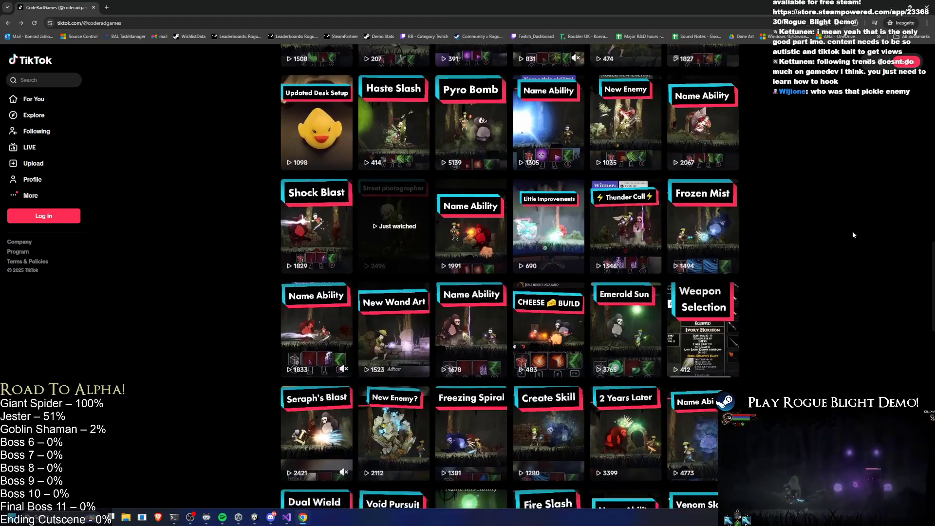
scroll(855, 232, "down", 4)
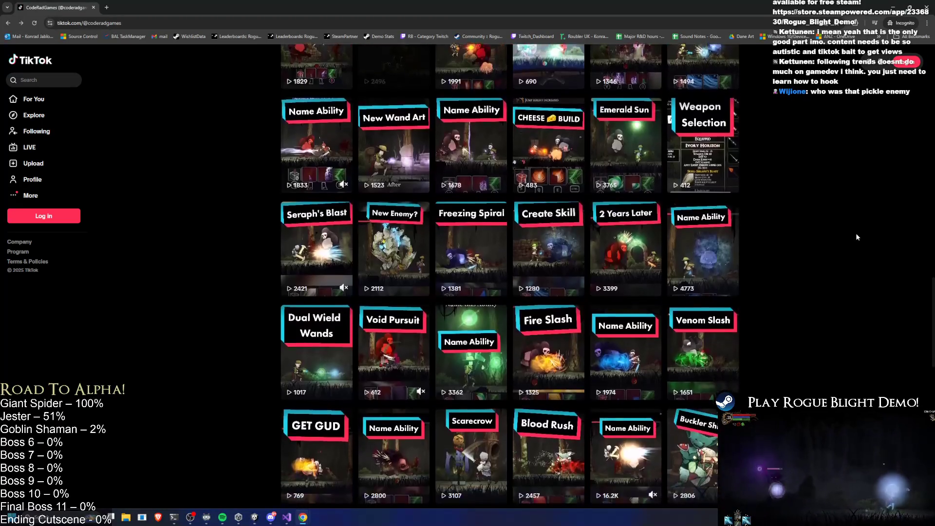
scroll(856, 233, "down", 1)
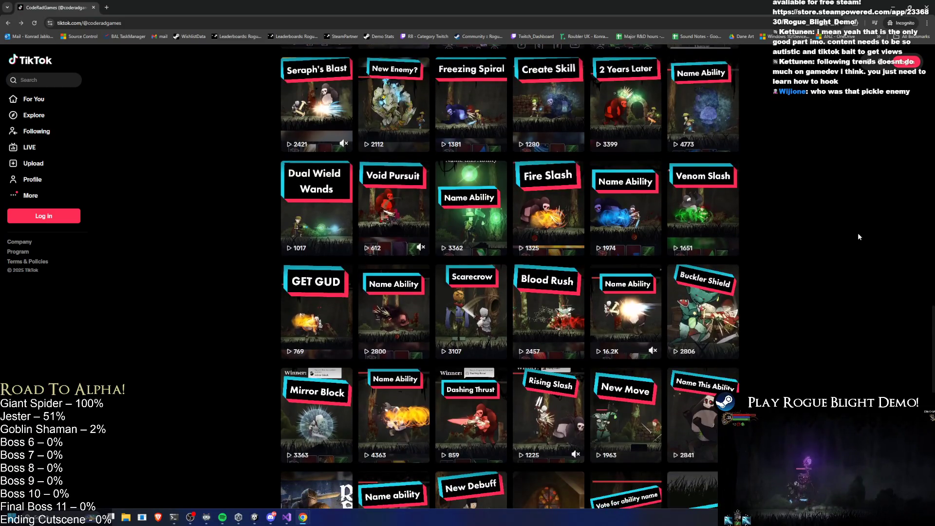
scroll(858, 235, "down", 3)
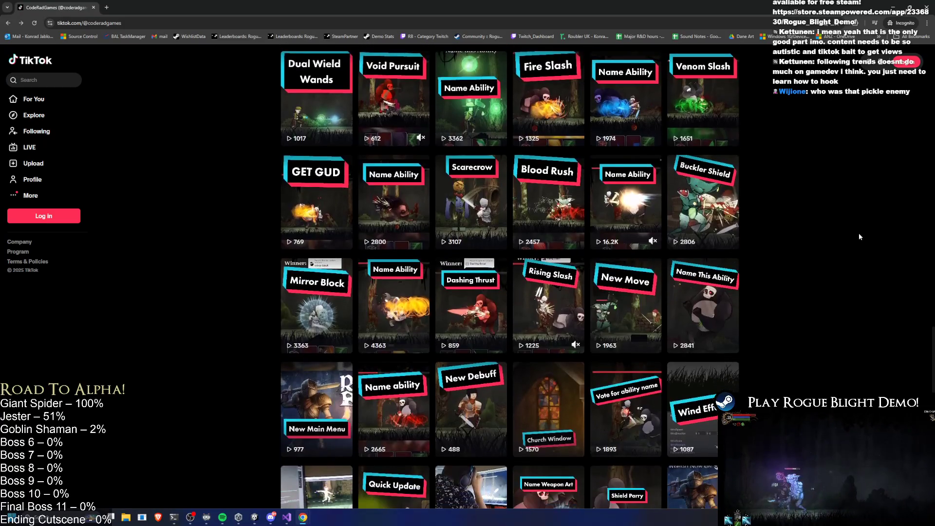
scroll(860, 233, "down", 2)
scroll(862, 235, "down", 1)
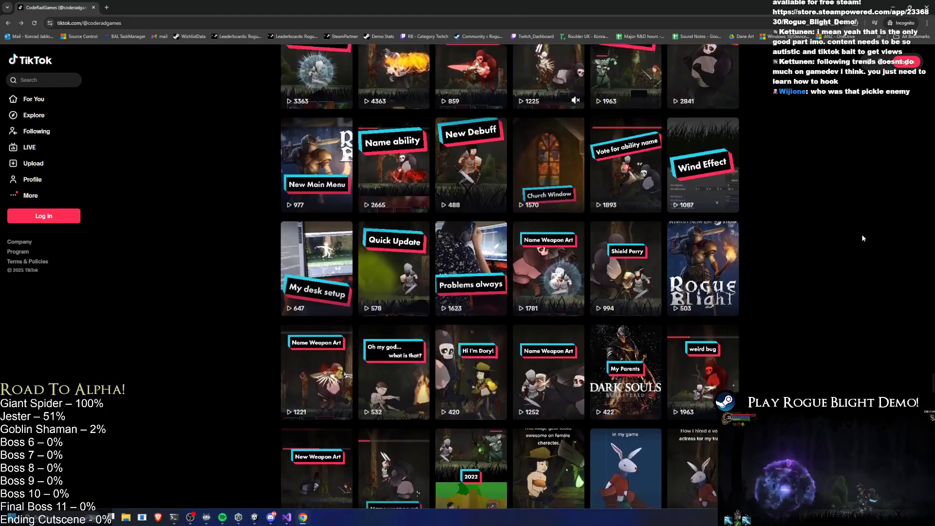
Step: Scroll to the 'Hi I'm Dory!' thumbnail and open it in the player
scroll(863, 236, "up", 15)
scroll(863, 242, "up", 3)
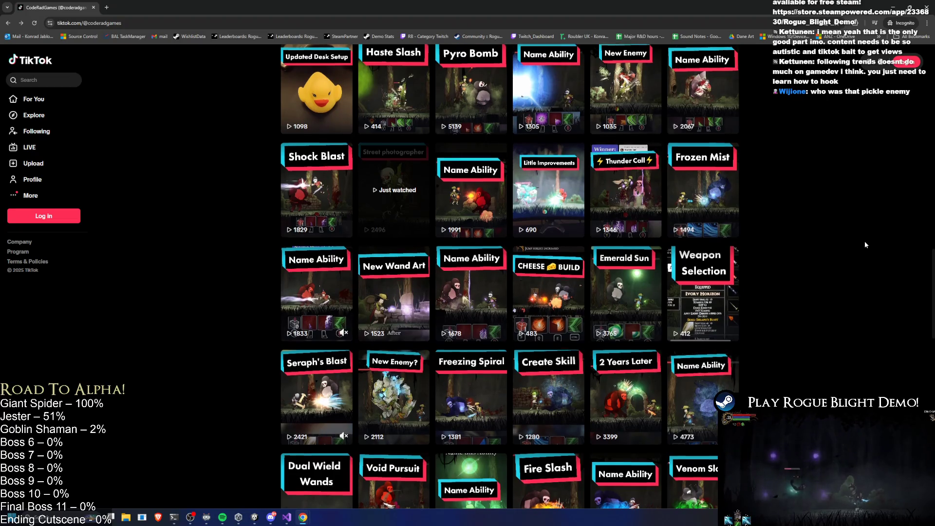
scroll(864, 242, "up", 3)
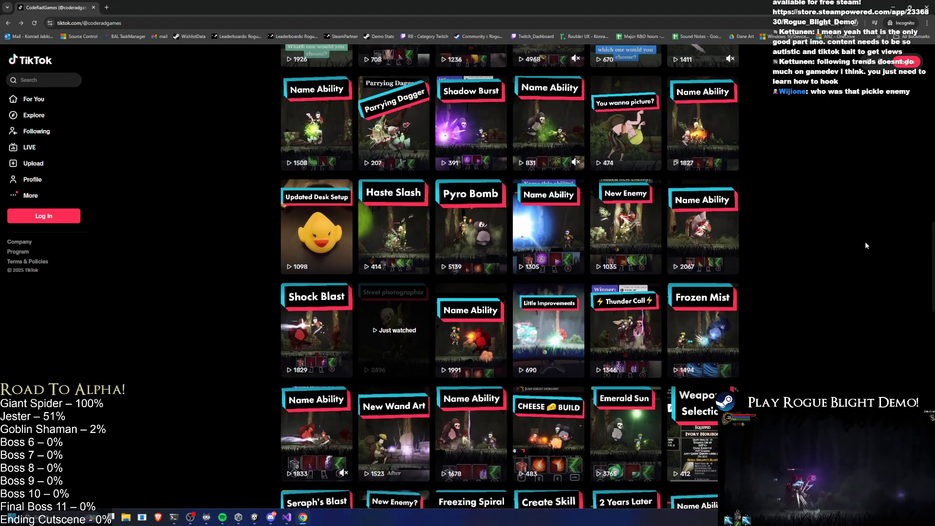
scroll(866, 241, "up", 3)
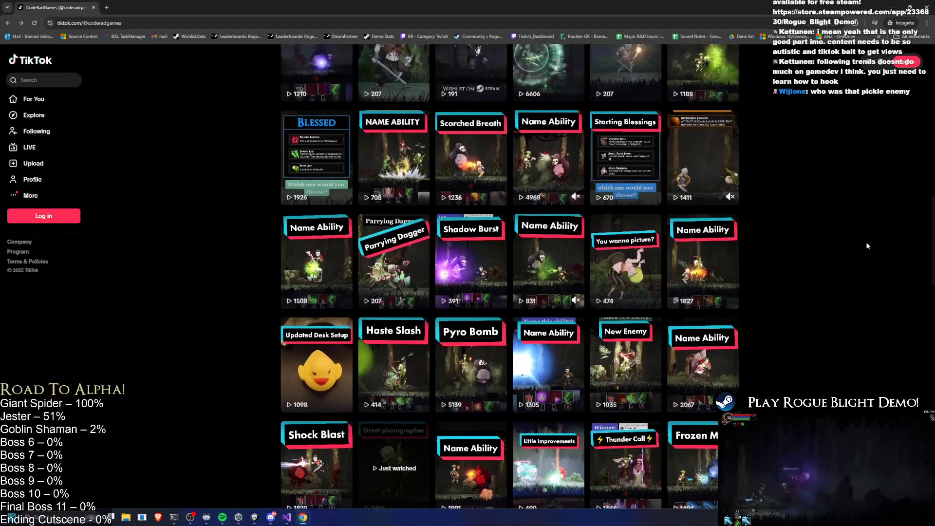
scroll(866, 243, "up", 2)
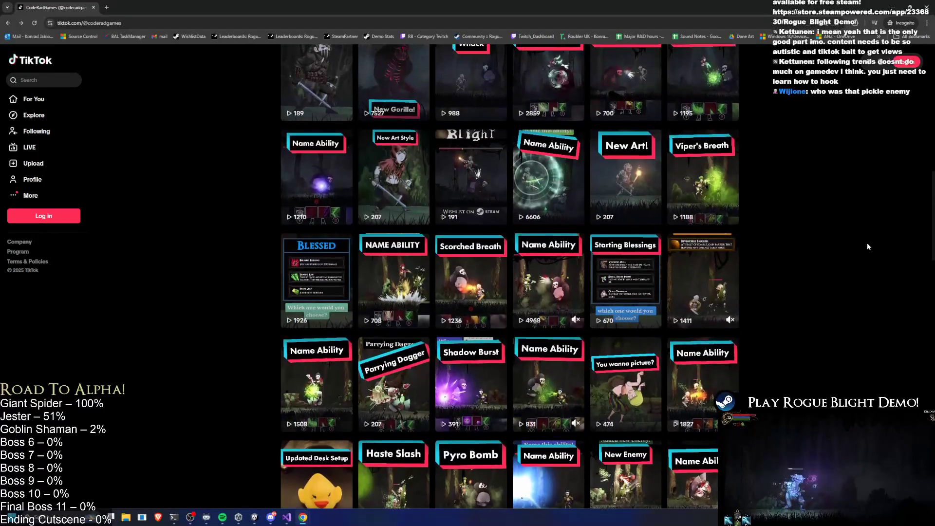
scroll(866, 244, "up", 4)
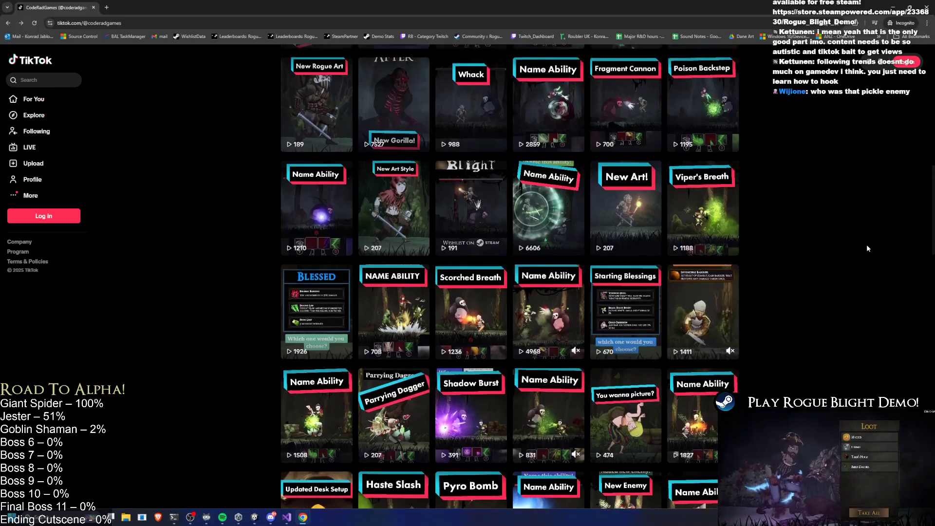
scroll(867, 245, "up", 2)
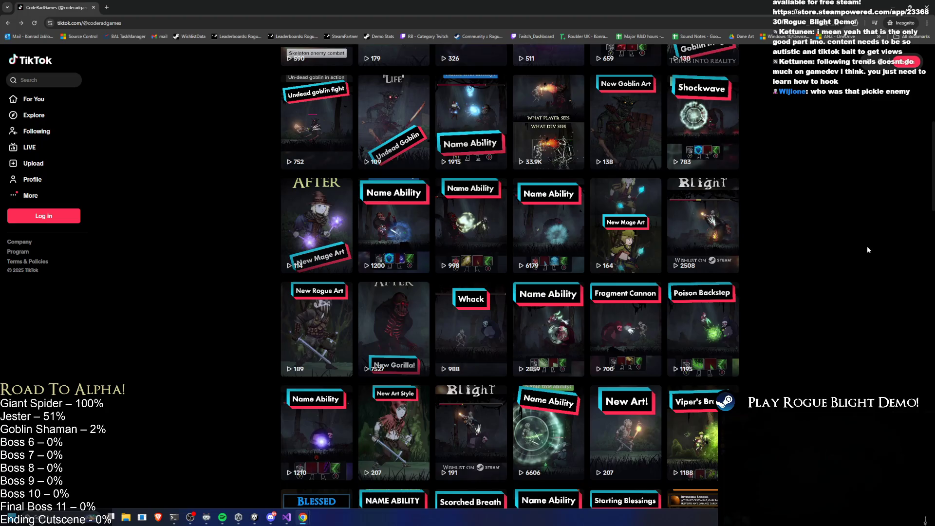
scroll(868, 250, "down", 10)
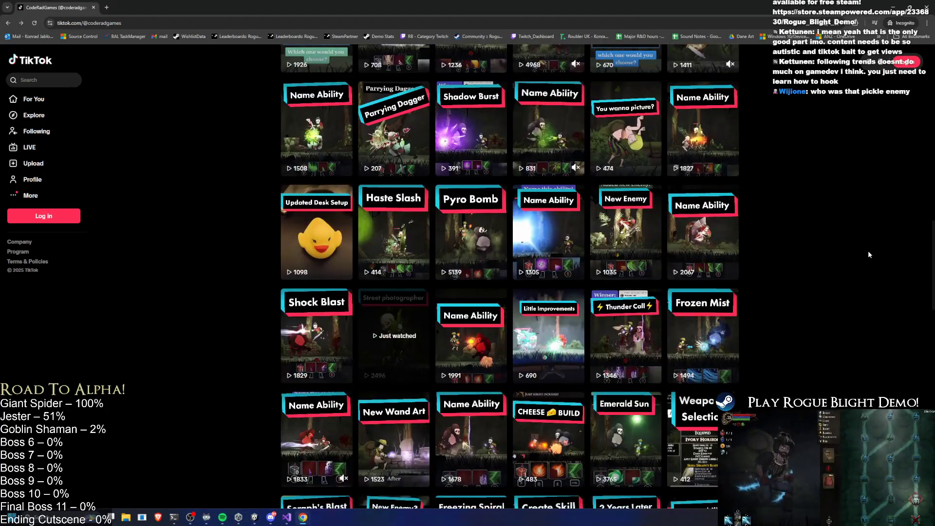
scroll(866, 259, "down", 4)
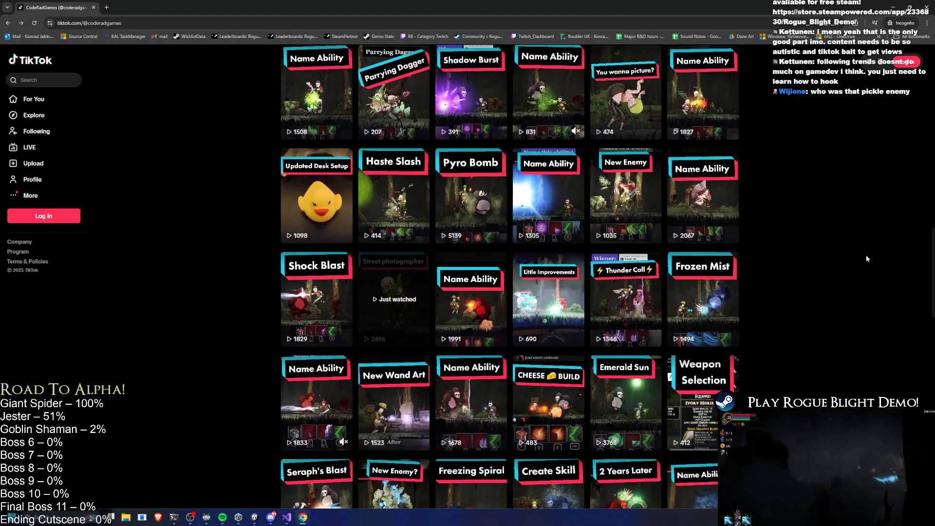
scroll(867, 256, "down", 5)
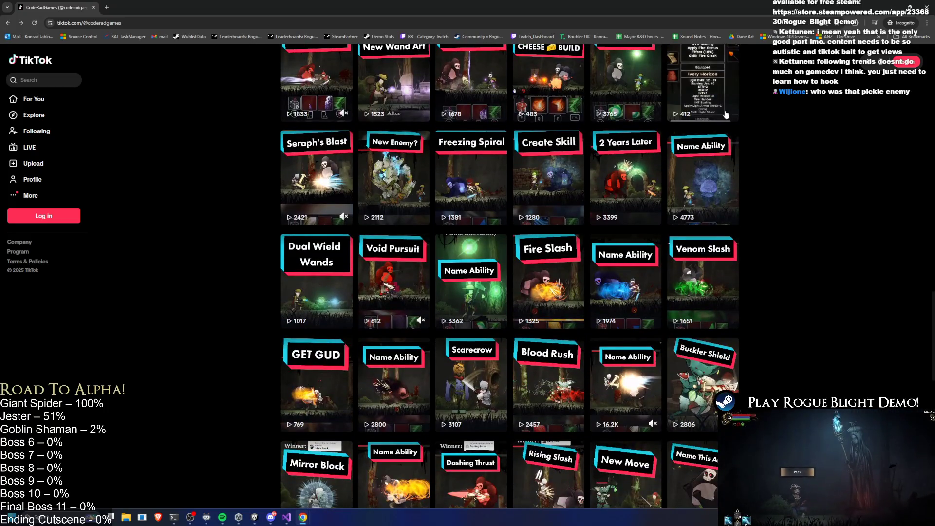
scroll(723, 112, "down", 4)
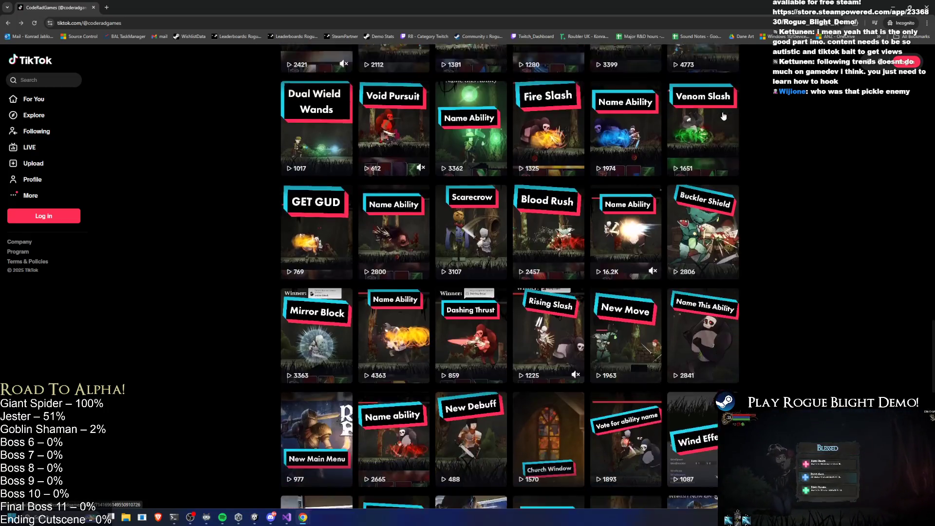
scroll(724, 117, "down", 5)
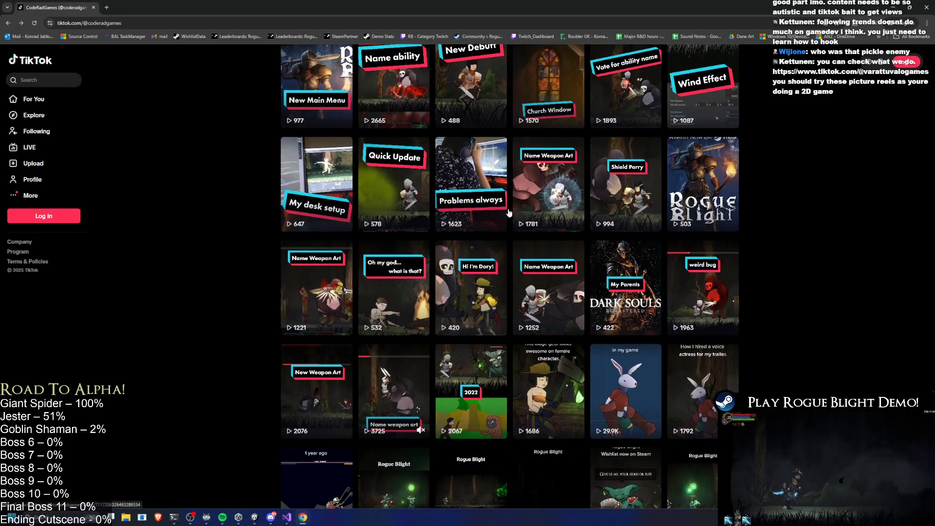
left_click(478, 287)
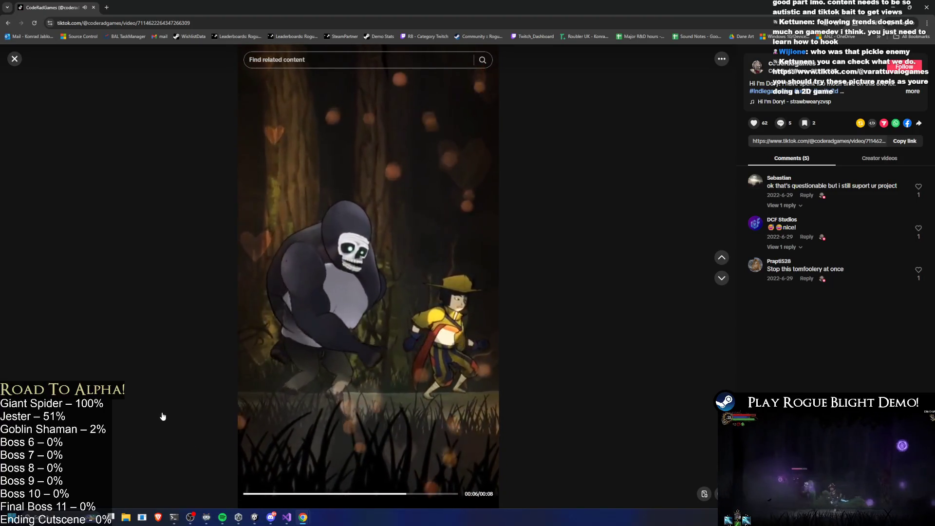
Step: Pause the Hi I'm Dory! TikTok video and close the browser to return to Unity
left_click(417, 325)
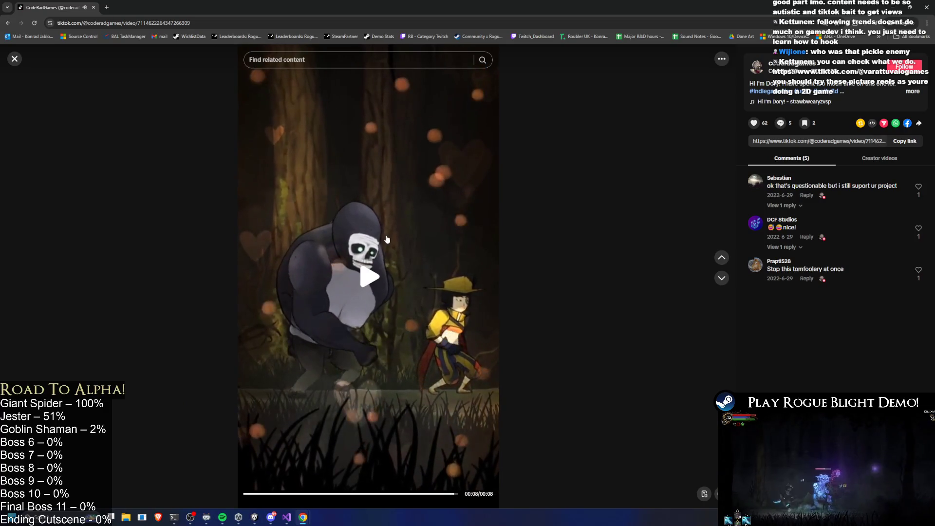
left_click(932, 2)
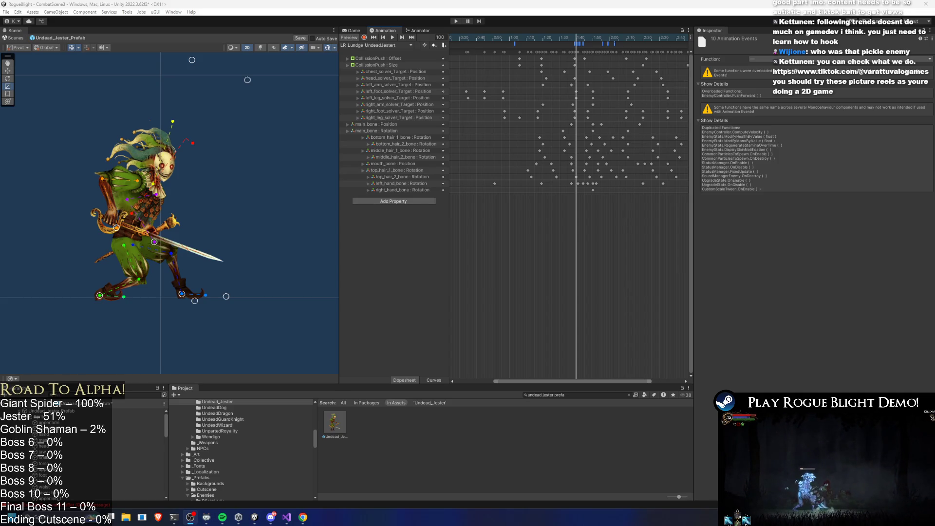
Step: Switch back to the minimized Chrome window showing the indie studio's TikTok profile
key("super")
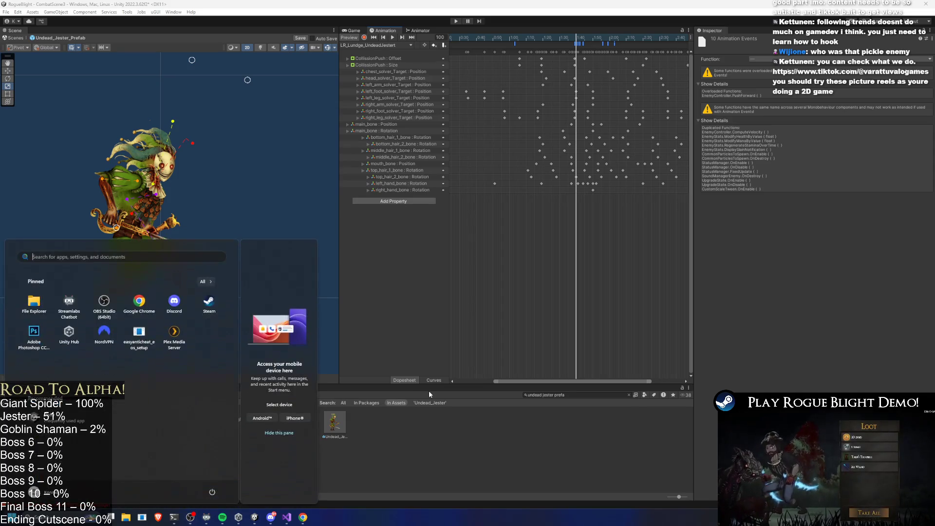
key("Escape")
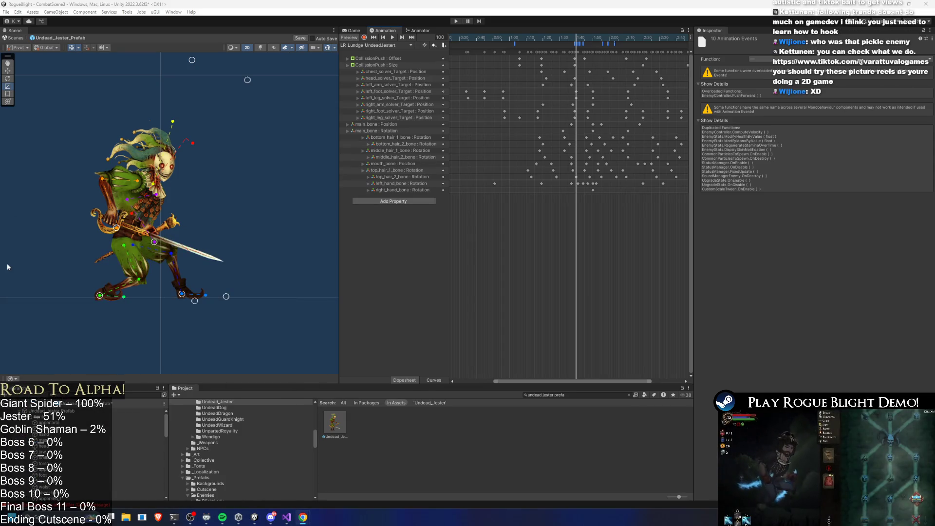
key("alt+Tab")
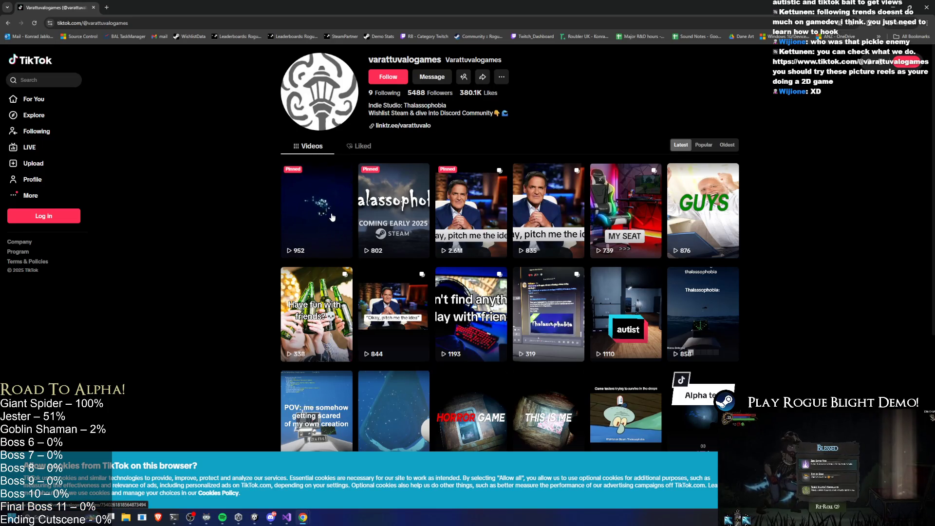
Step: Open the 2.6M-view "Okay, pitch me the idea" photo post with its comments
left_click(483, 206)
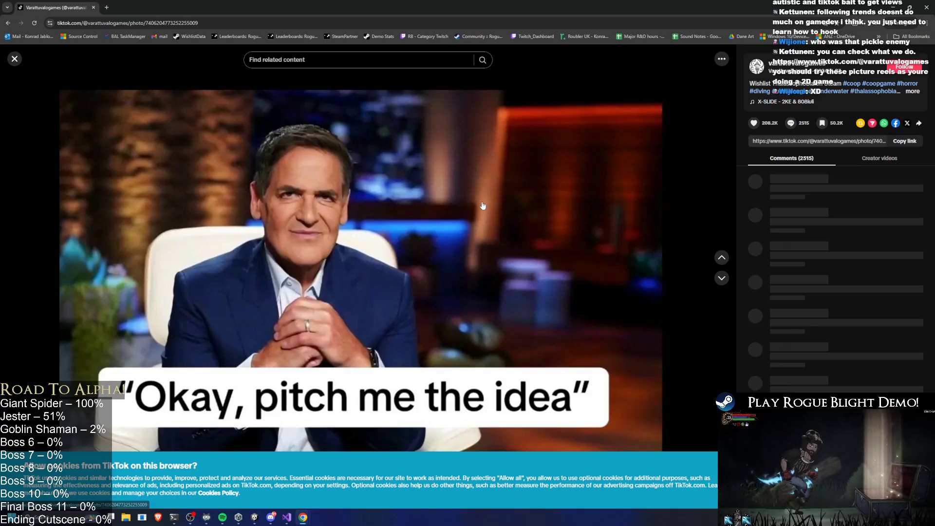
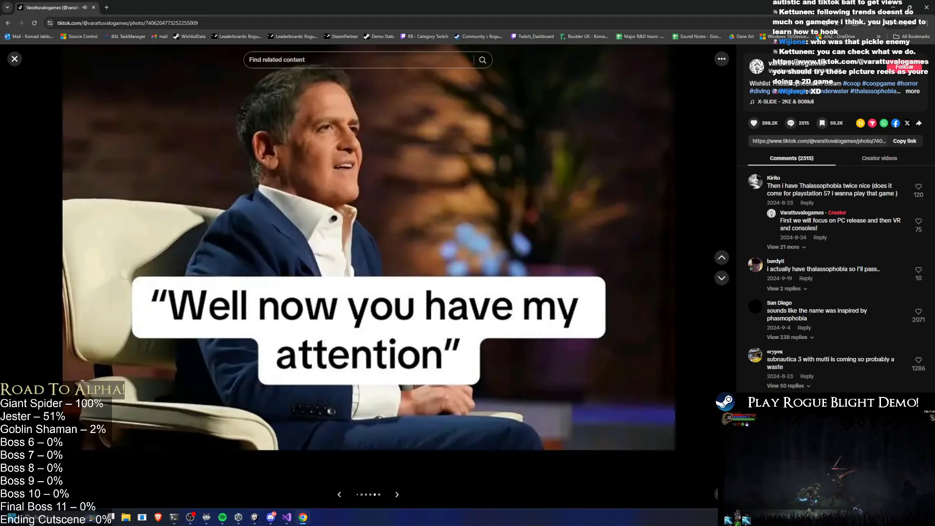
Step: Close the photo post and browse the varattuvalogames profile's video grid, then scroll back up
key("Escape")
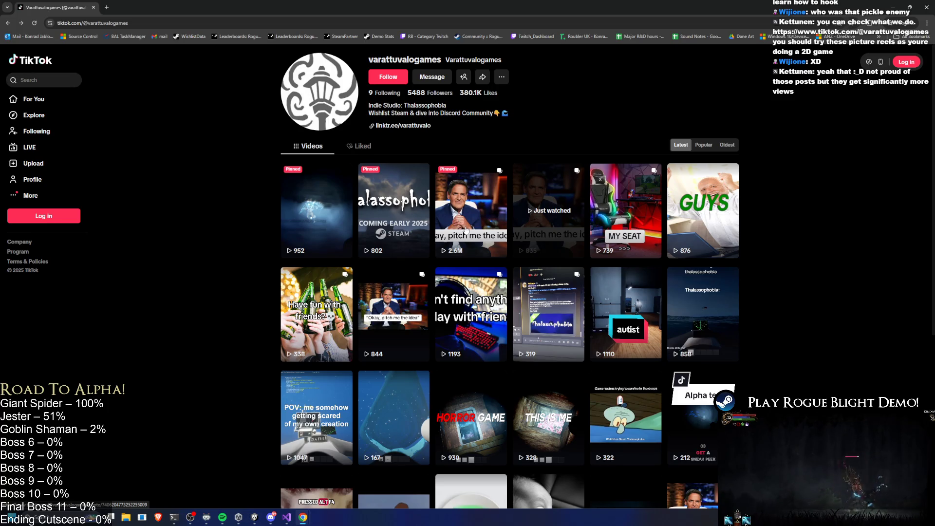
scroll(451, 243, "down", 2)
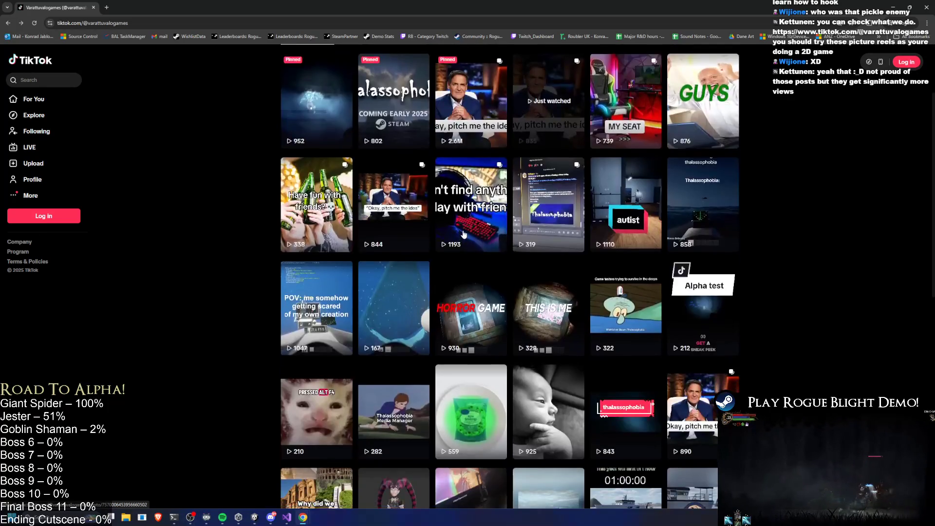
scroll(509, 258, "down", 2)
scroll(516, 260, "up", 2)
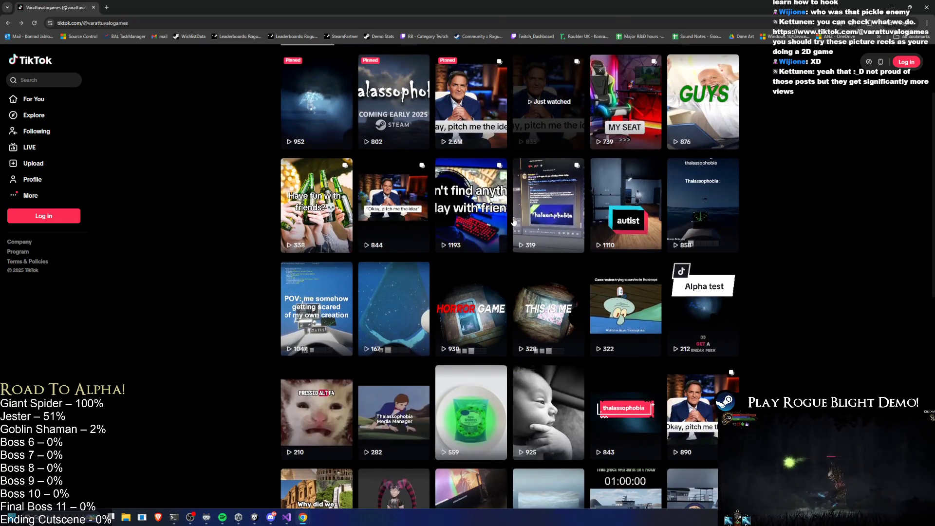
scroll(551, 232, "up", 1)
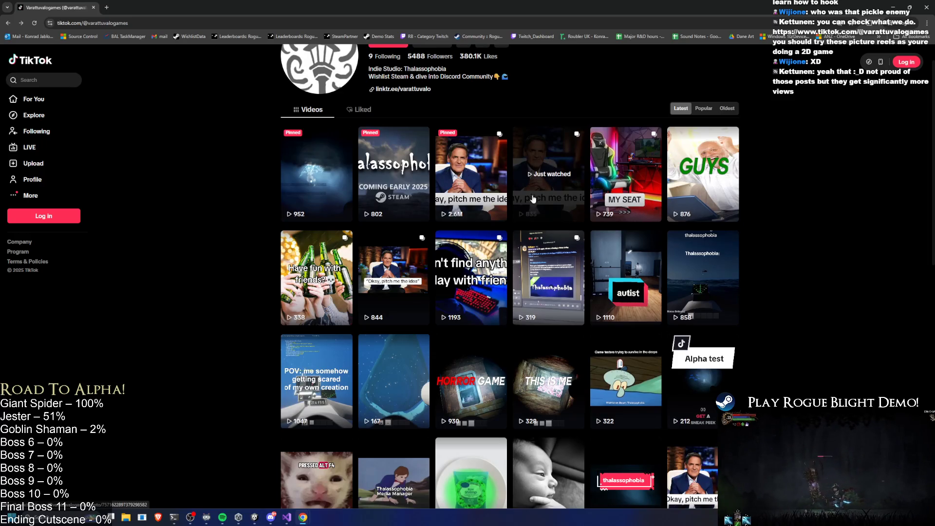
scroll(533, 197, "down", 10)
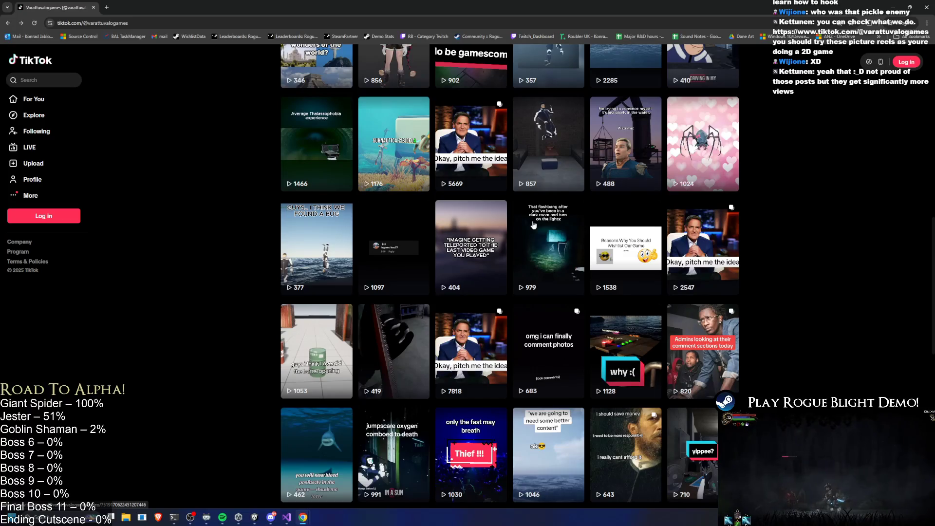
scroll(533, 224, "down", 10)
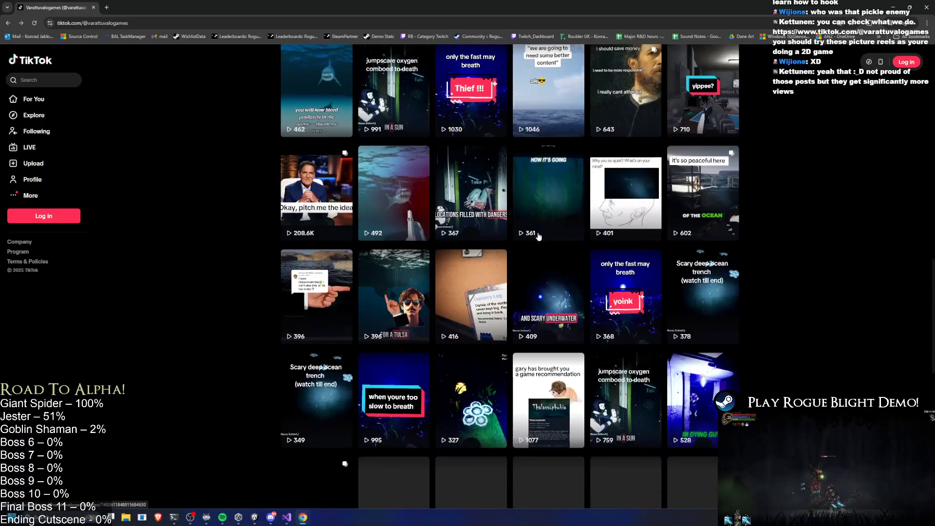
scroll(542, 234, "down", 10)
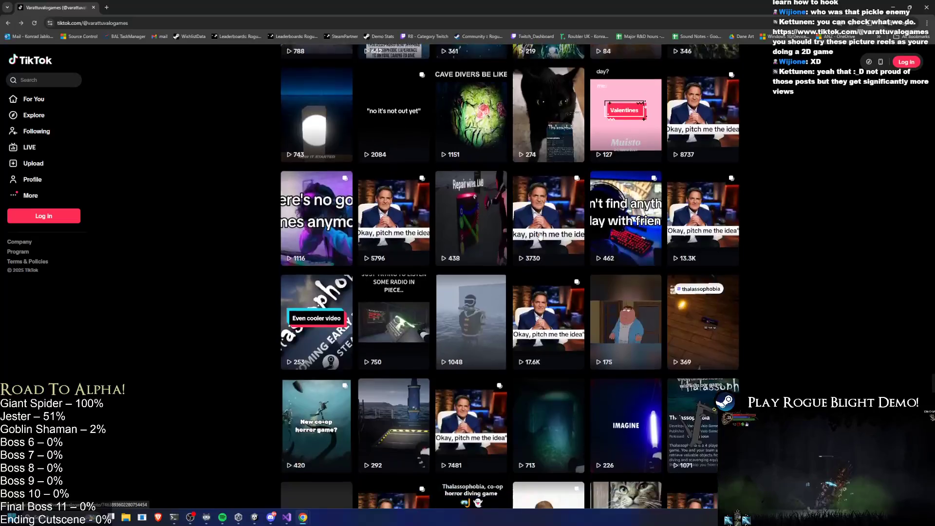
scroll(540, 236, "down", 10)
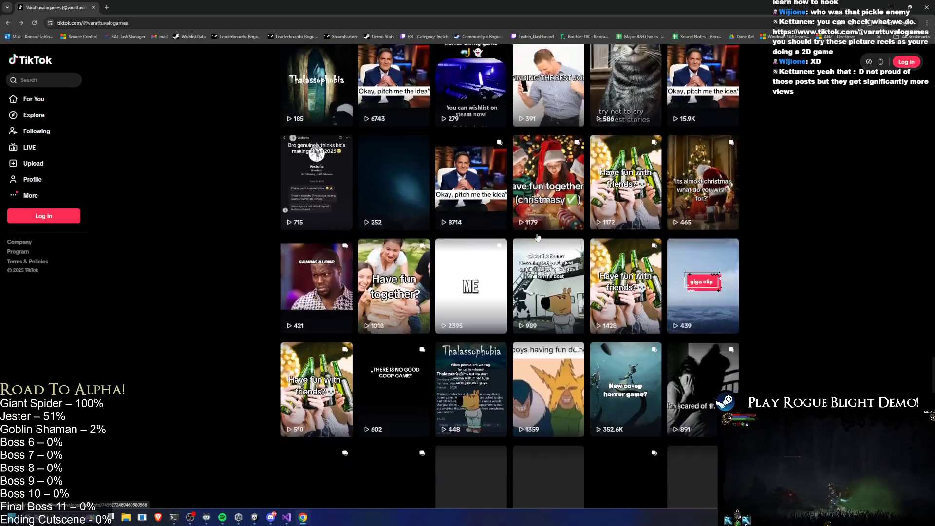
scroll(536, 241, "down", 3)
scroll(825, 342, "down", 2)
scroll(826, 343, "up", 20)
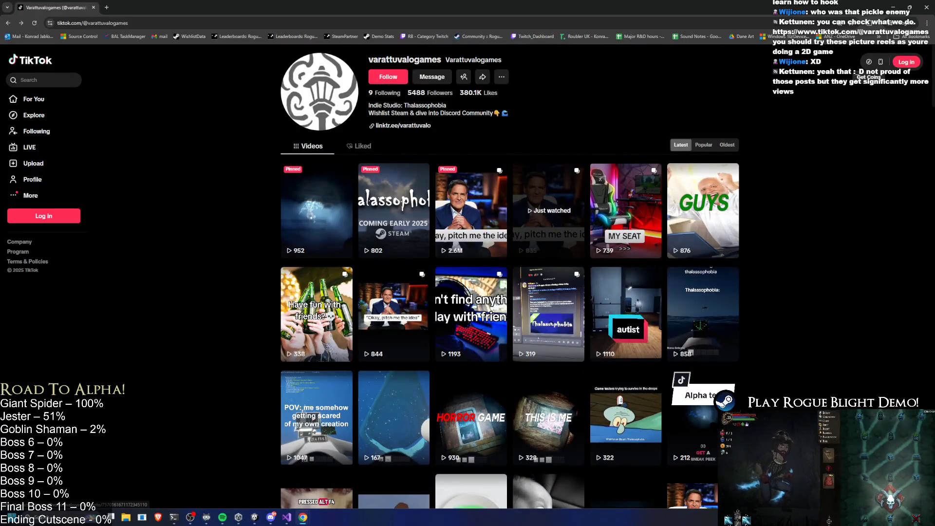
Step: Close the TikTok browser and scrub the lunge clip to check the jester's pose around frame 102
left_click(921, 7)
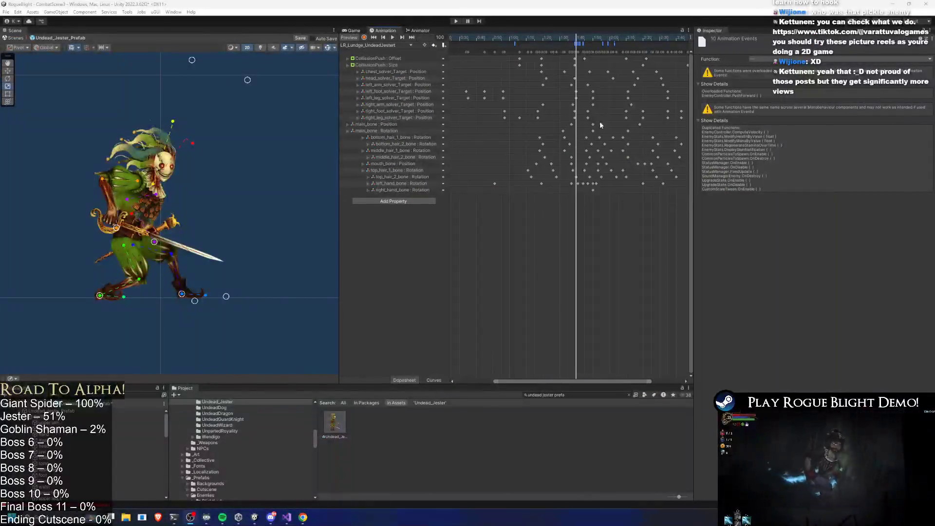
mouse_move(563, 35)
left_mouse_down()
mouse_move(540, 38)
mouse_move(565, 42)
left_mouse_up()
key("alt+period")
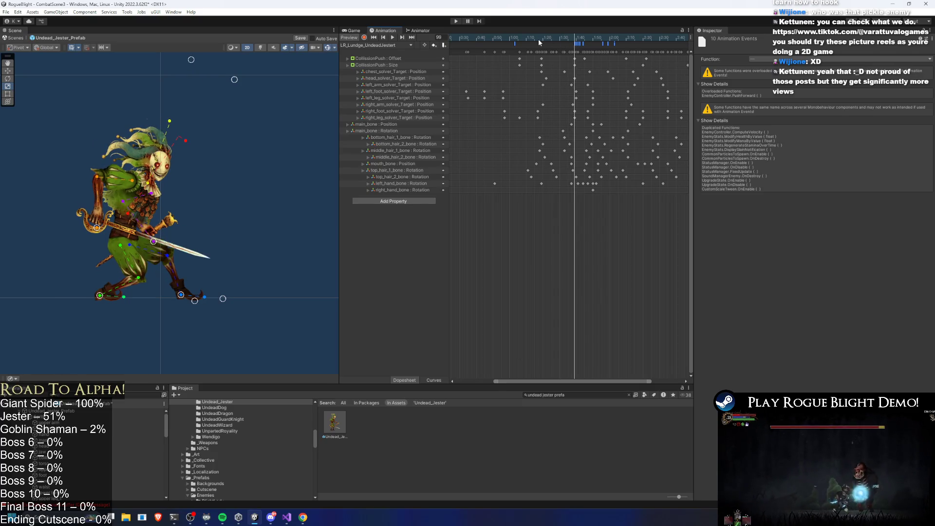
left_click(616, 313)
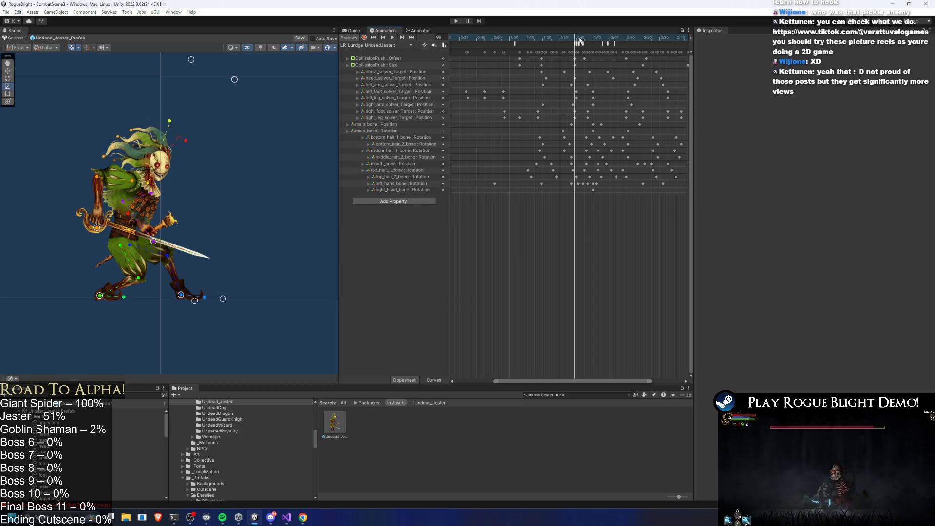
mouse_move(576, 43)
left_mouse_down()
mouse_move(594, 43)
mouse_move(553, 43)
mouse_move(598, 41)
left_mouse_up()
mouse_move(516, 41)
left_mouse_down()
mouse_move(580, 40)
mouse_move(474, 36)
mouse_move(587, 38)
mouse_move(541, 37)
mouse_move(577, 38)
left_mouse_up()
Step: Inspect the EnableAttackCollision and EnabledAttackTrail animation events' settings
left_click(513, 45)
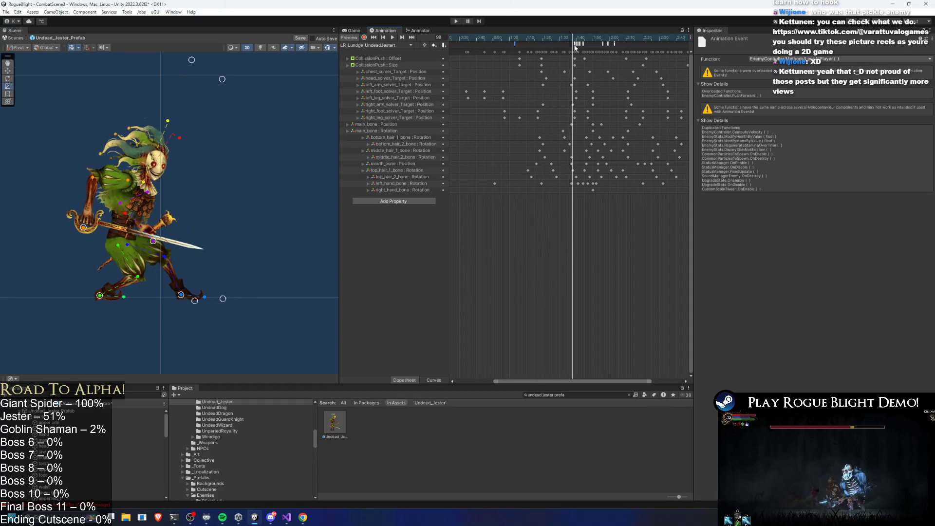
left_click(577, 44)
scroll(619, 81, "up", 3)
left_click(541, 44)
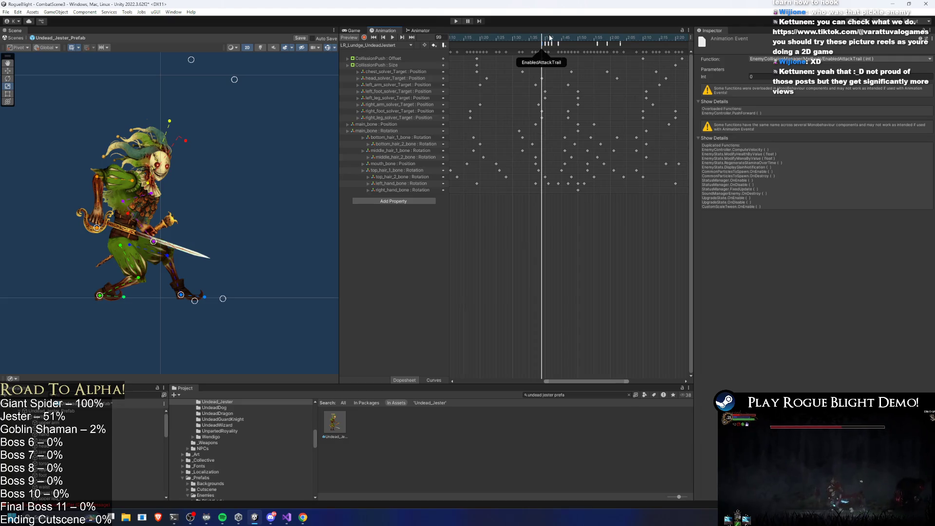
left_click(545, 44)
Step: Shift the nine attack events one frame later and preview the lunge at frames 102–103
mouse_move(549, 41)
left_mouse_down()
mouse_move(542, 41)
mouse_move(628, 50)
left_mouse_up()
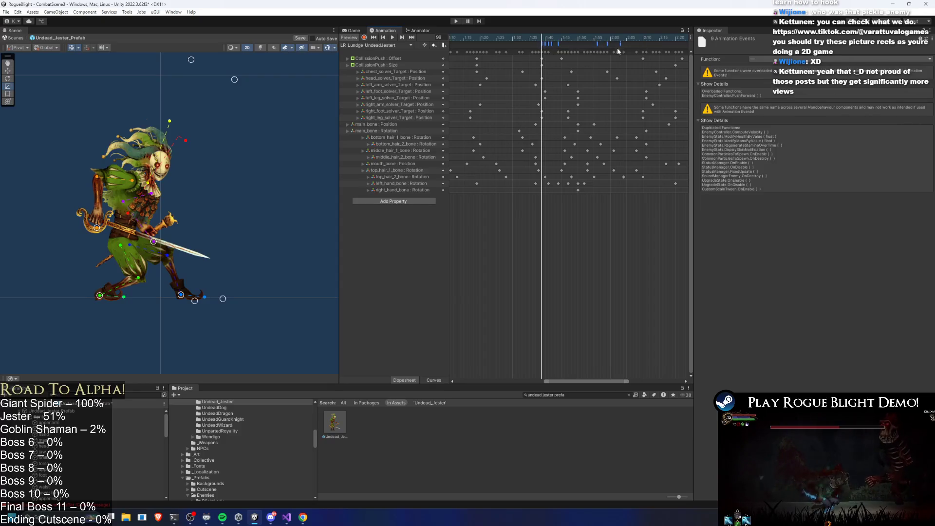
left_click_drag(554, 44, 559, 45)
left_click_drag(545, 38, 552, 38)
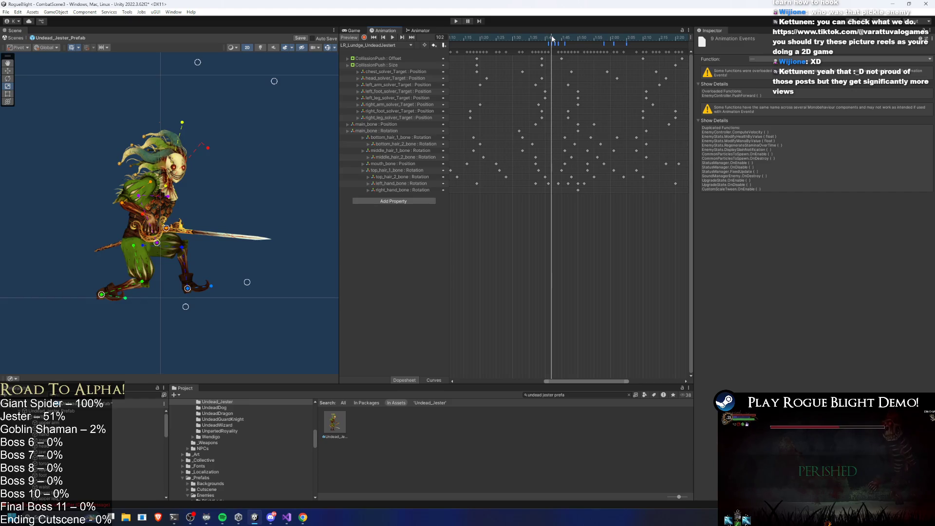
left_click(554, 38)
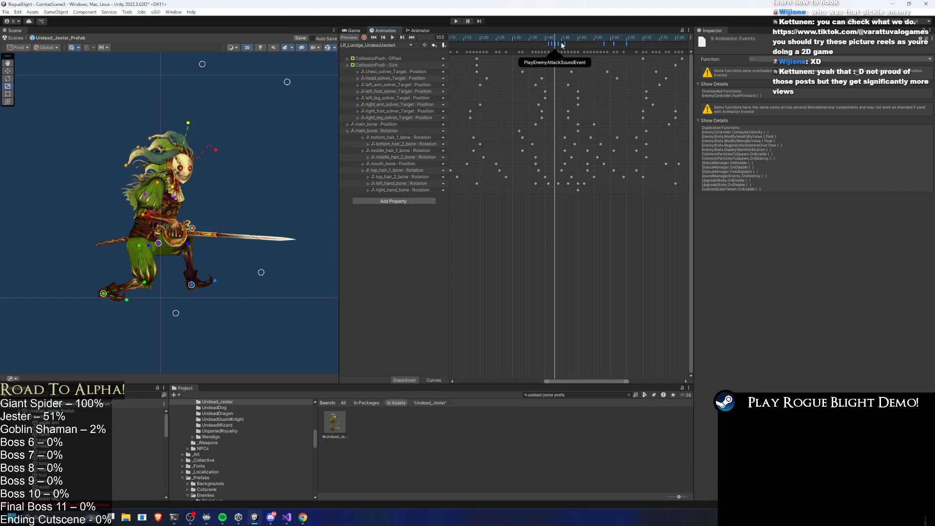
Step: Review the PushForward and PlayEnemyAttackSoundEvent events while previewing frames 100 to 110
left_click(559, 43)
left_click(559, 39)
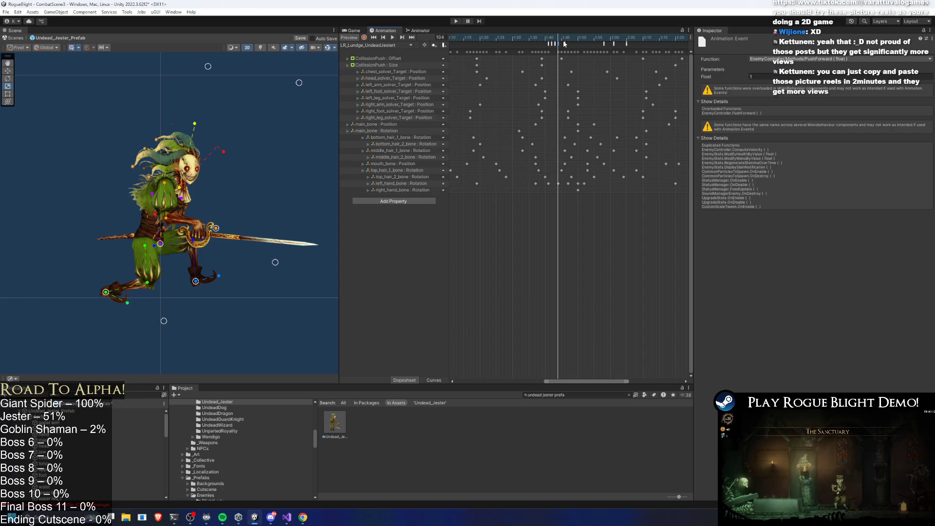
left_click_drag(559, 38, 551, 39)
left_click(555, 43)
left_click(559, 43)
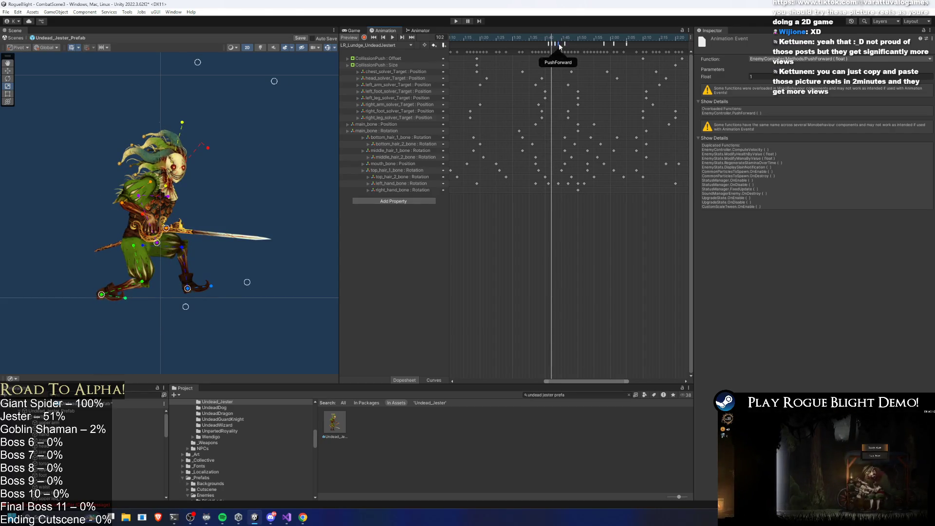
left_click(560, 39)
left_click_drag(560, 39, 672, 38)
Step: Inspect the second PushForward, DisableAttackTrail and DisableAttackCollision events
left_click(565, 43)
left_click(579, 39)
left_click(604, 43)
left_click(630, 39)
left_click(629, 43)
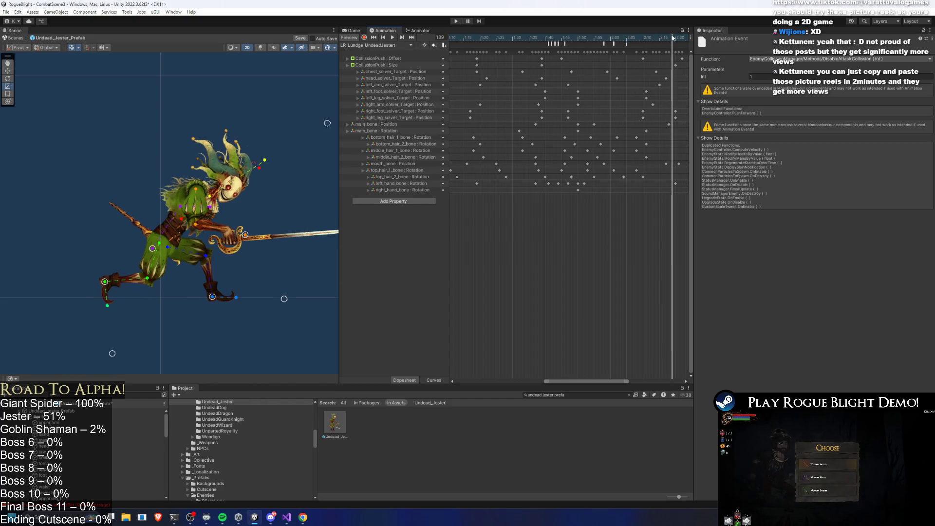
Step: Select the four events near the clip end, review DisableAttackCollision and StopForward, then deselect
left_click_drag(602, 42, 674, 49)
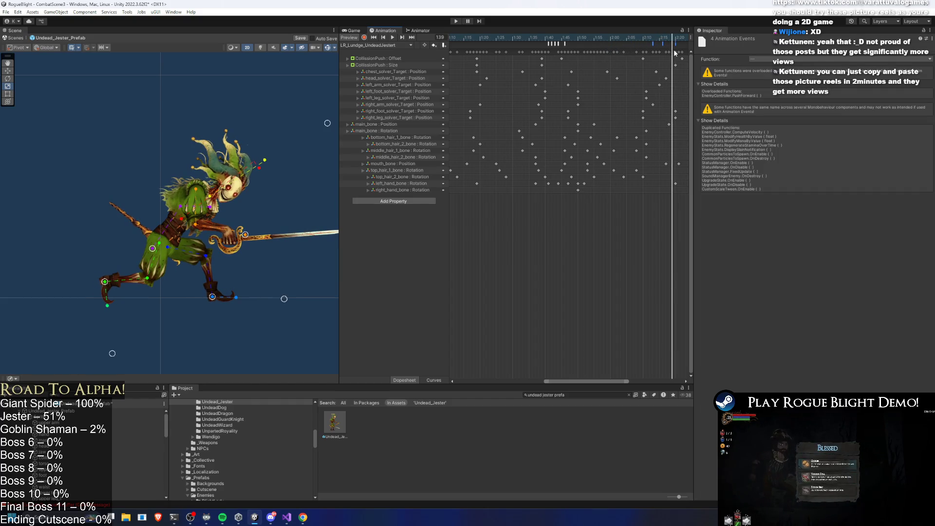
left_click(671, 43)
left_click(671, 42)
left_click(674, 43)
scroll(601, 86, "down", 5)
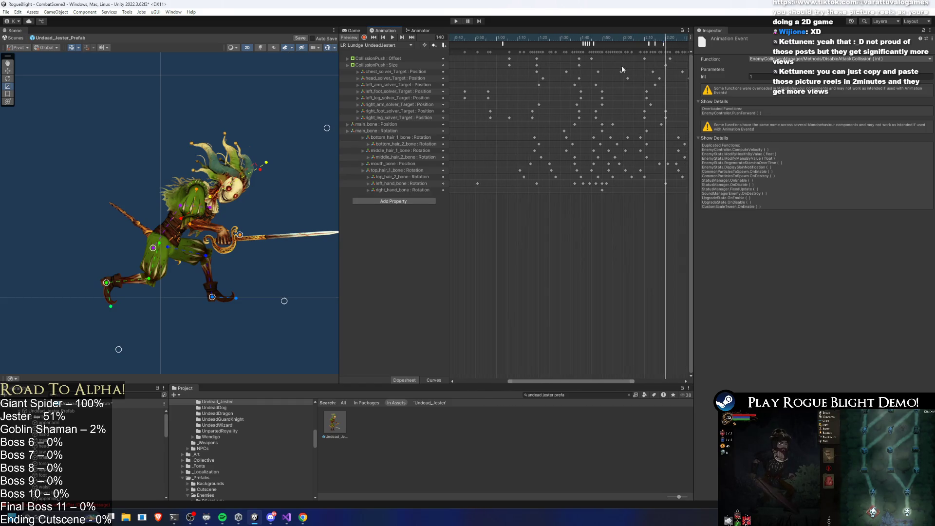
scroll(601, 85, "down", 4)
left_click(604, 80)
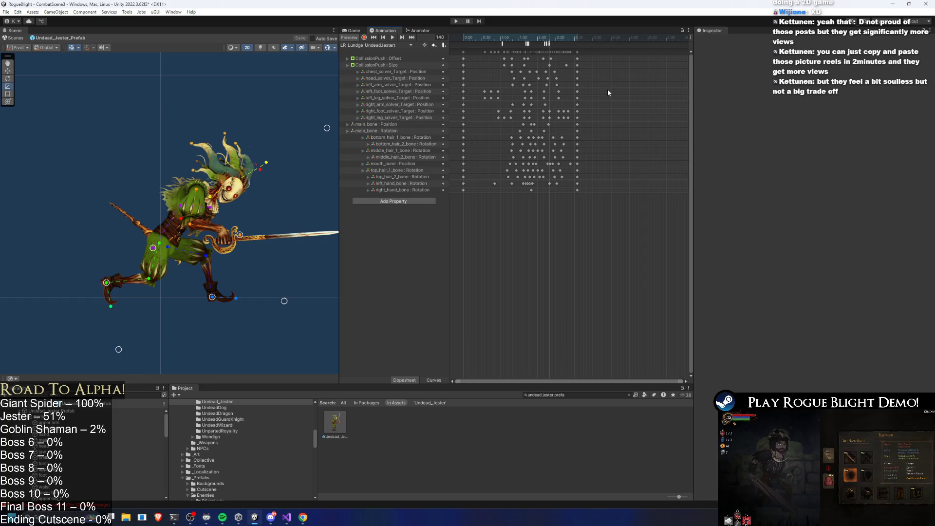
mouse_move(526, 39)
left_mouse_down()
mouse_move(493, 40)
mouse_move(515, 44)
left_mouse_up()
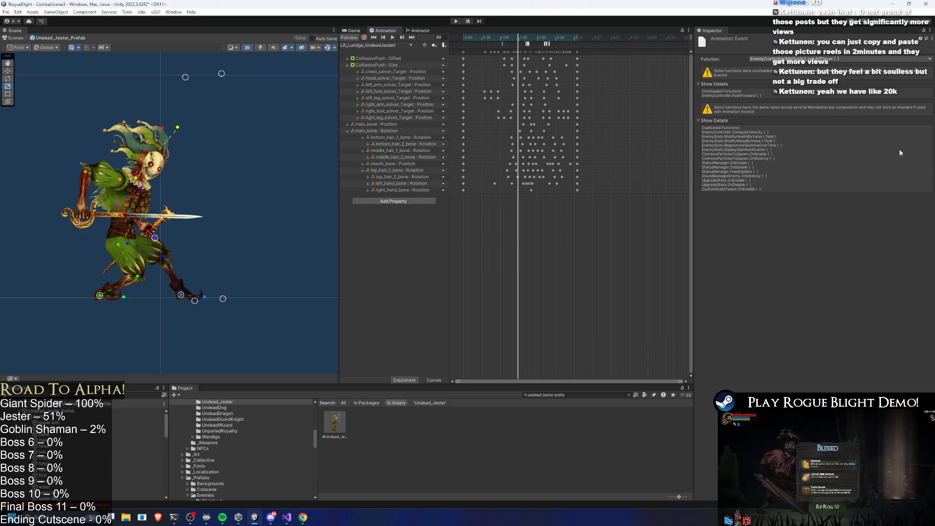
left_click(480, 50)
Step: Preview the lunge at frame 86 and start the music playing
left_click_drag(492, 36, 515, 39)
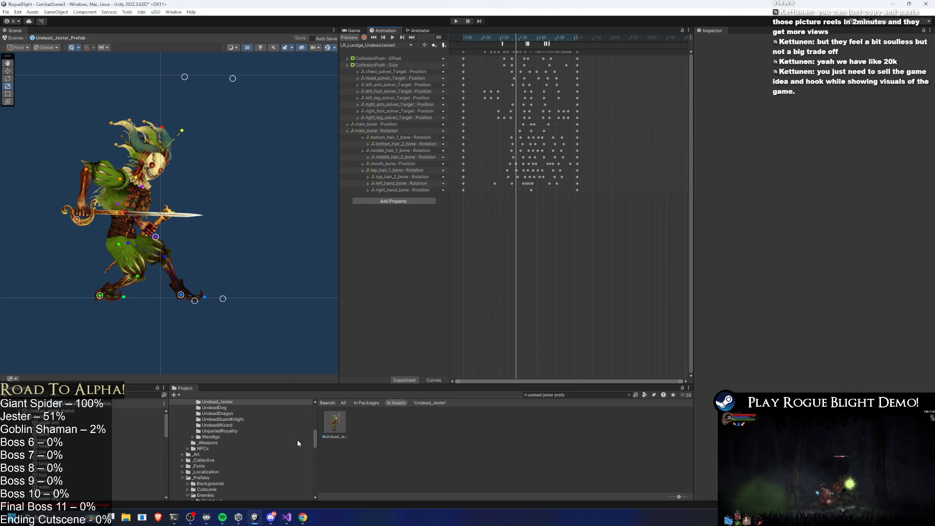
mouse_move(222, 517)
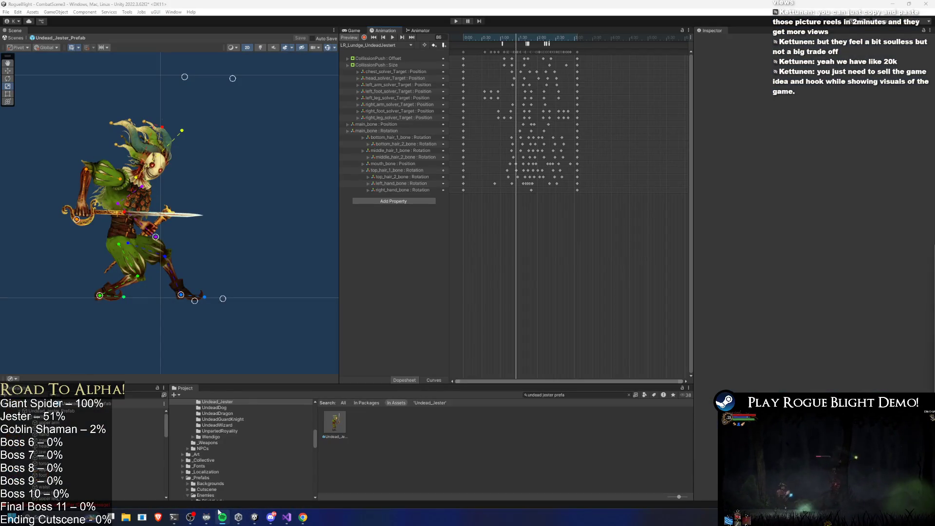
left_click(243, 496)
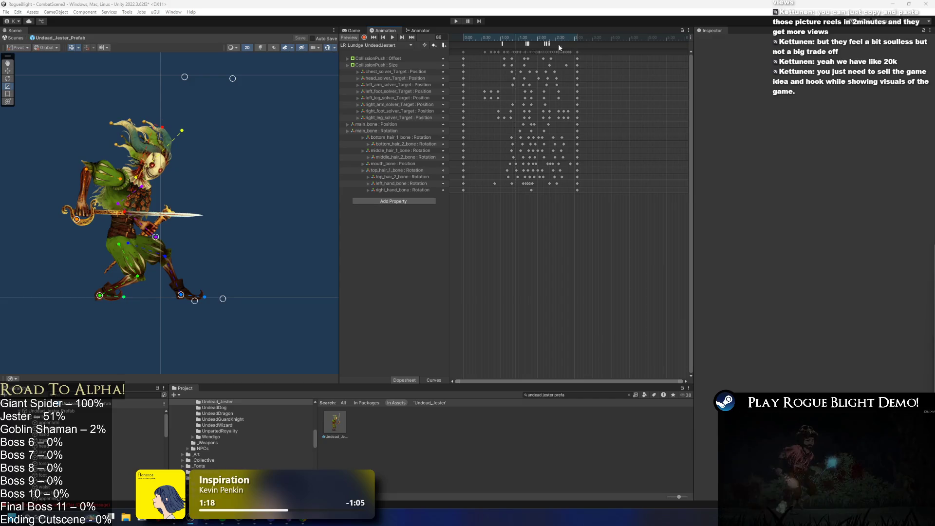
Step: Preview the lunge through frame 168, then view the Any State → SR: Laugh transition conditions
mouse_move(516, 43)
left_mouse_down()
mouse_move(560, 45)
mouse_move(531, 48)
mouse_move(547, 51)
left_mouse_up()
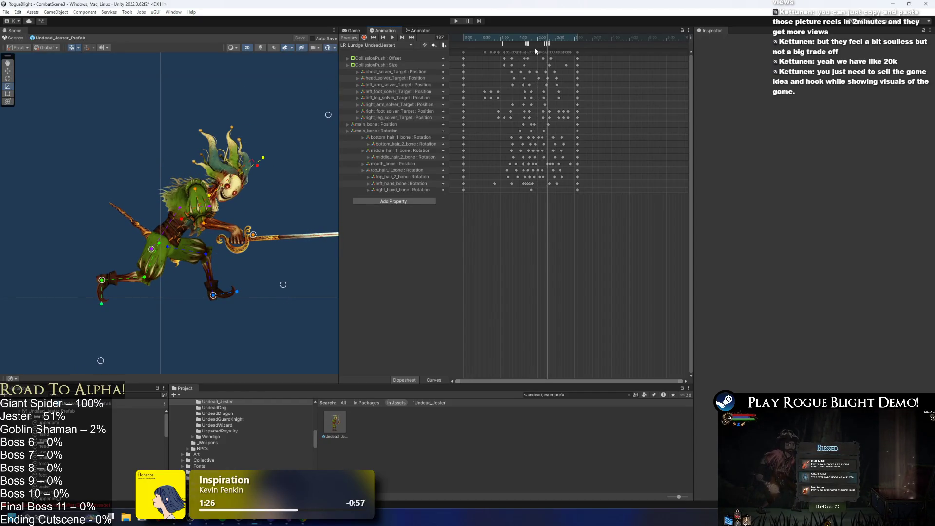
left_click(540, 40)
left_click_drag(543, 39, 578, 46)
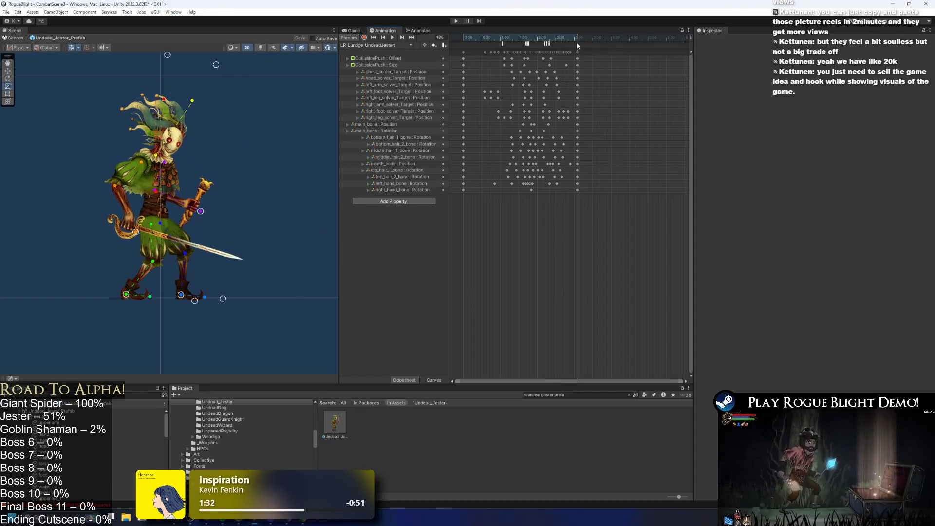
left_click(423, 32)
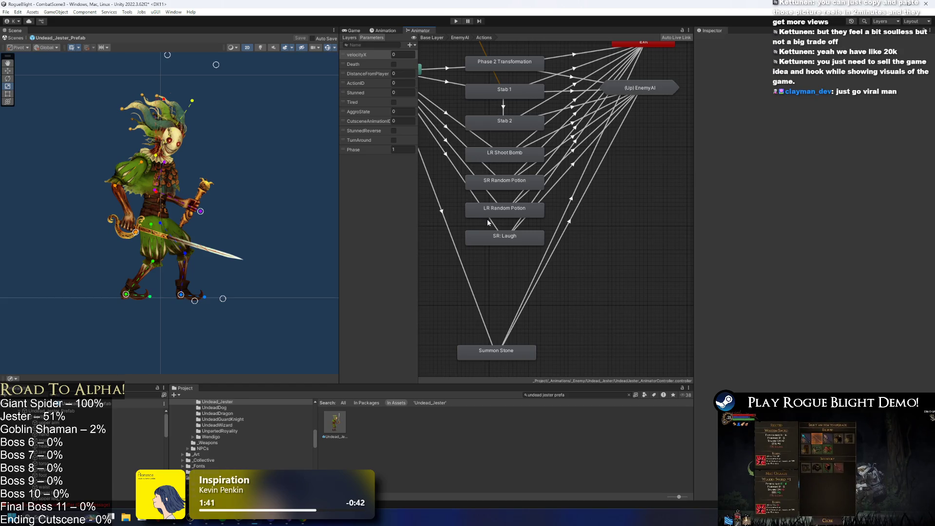
left_click(458, 171)
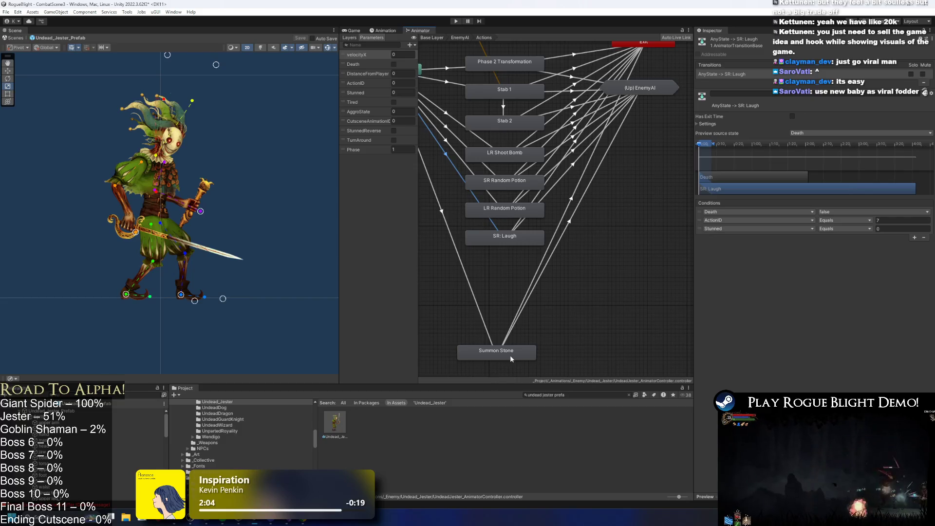
Step: Undo the Summon Stone node move and change its Any State transition's ActionID from 99 to 8
key("ctrl+z")
left_click(447, 166)
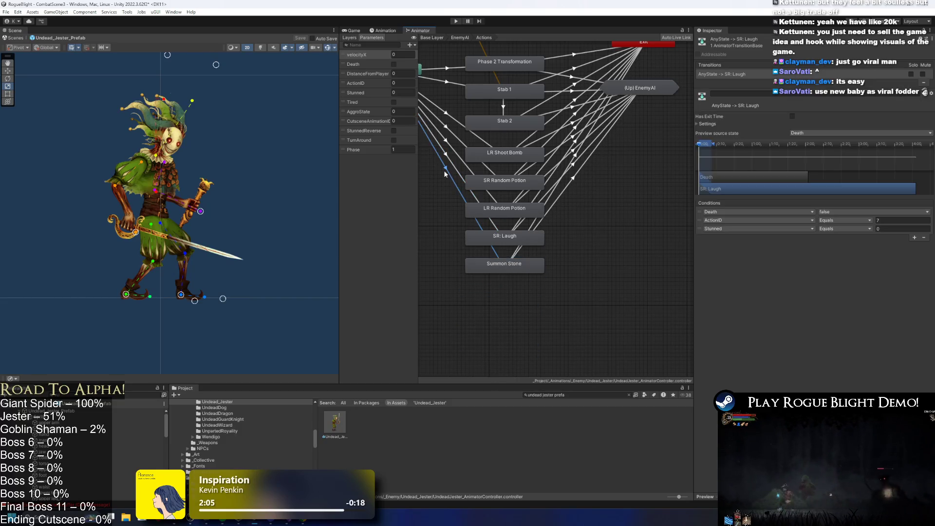
type("8")
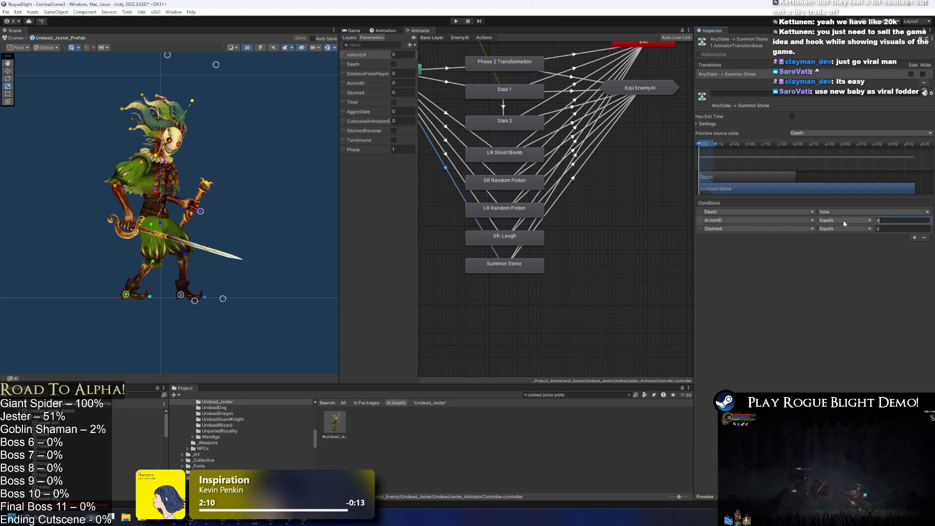
left_click(445, 169)
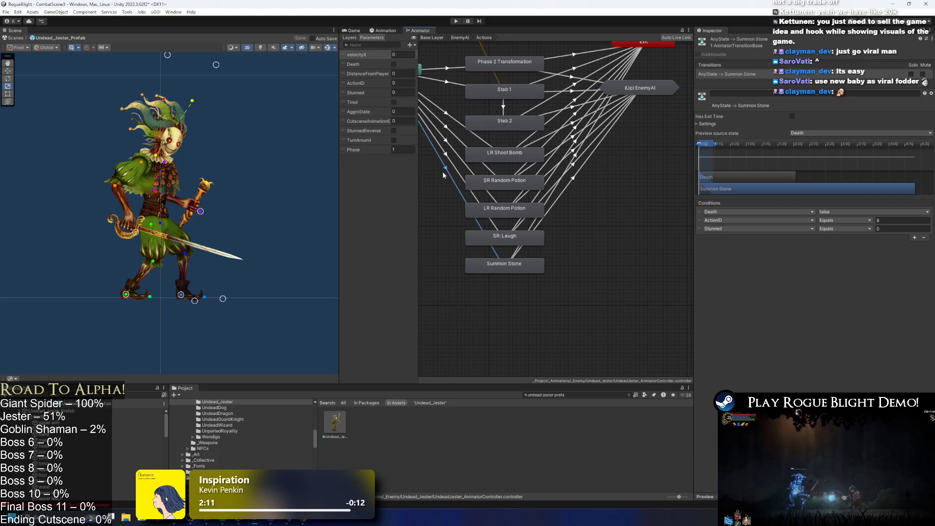
Step: Select the Summon Stone state and enter 'LR: Lundge' as its name in the Inspector
left_click(509, 268)
left_click(730, 40)
type("SR")
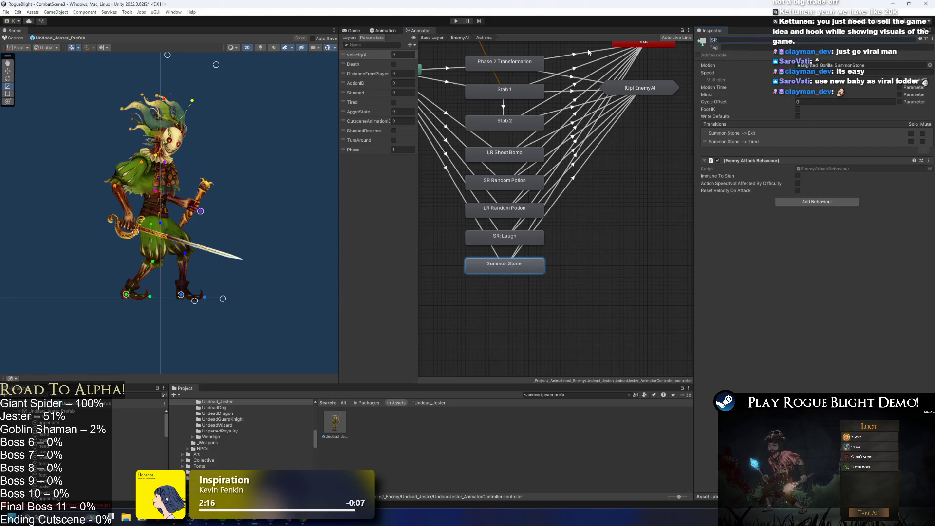
key("BackSpace")
key("BackSpace")
type("LR4")
key("BackSpace")
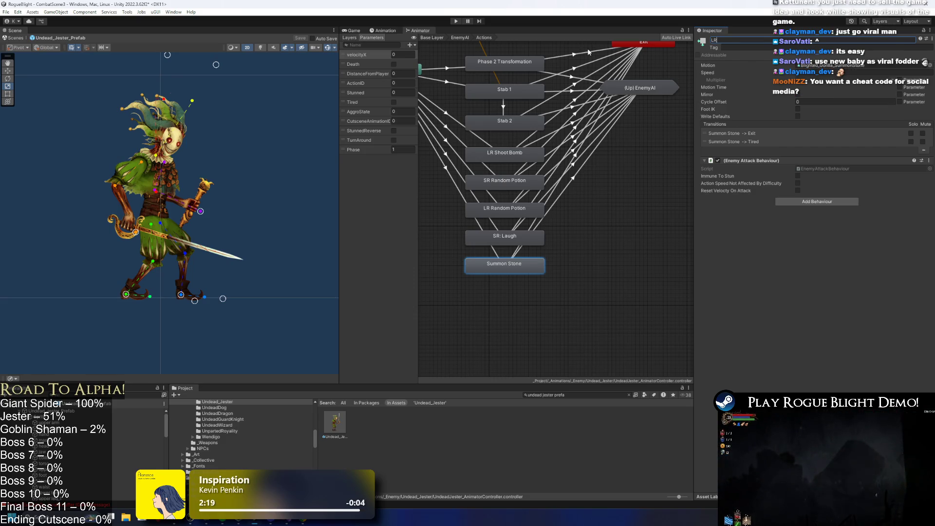
type(":")
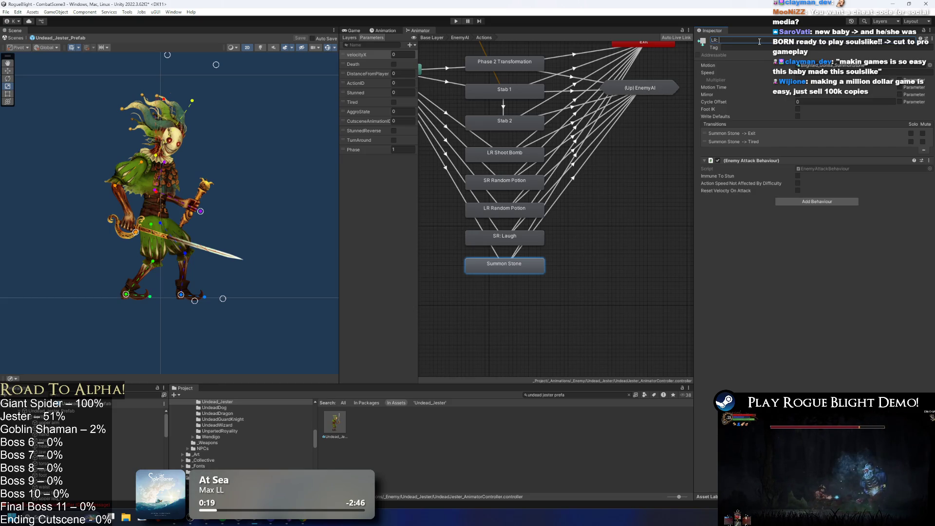
type(" Lundge")
key("Return")
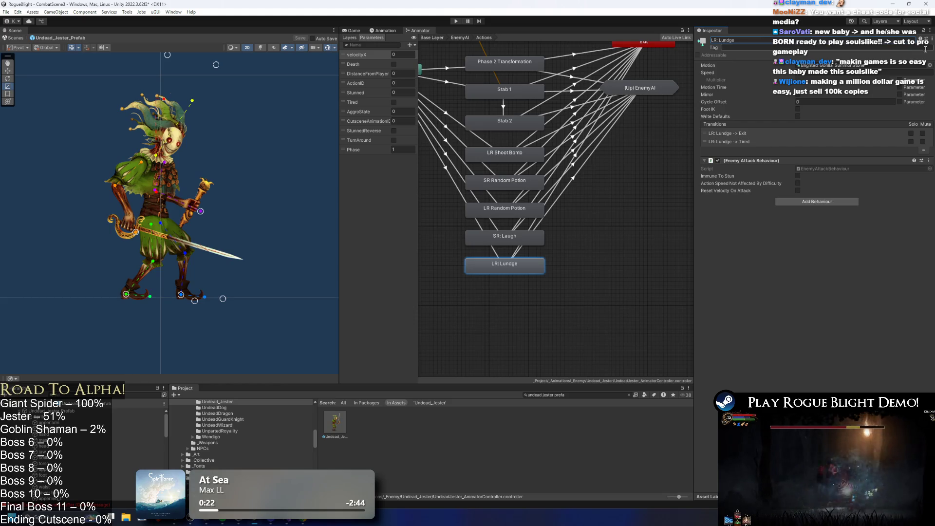
left_click(930, 64)
Step: Search 'LR Lundge' and assign the LR_Lundge clip as the state's Motion
type("LR")
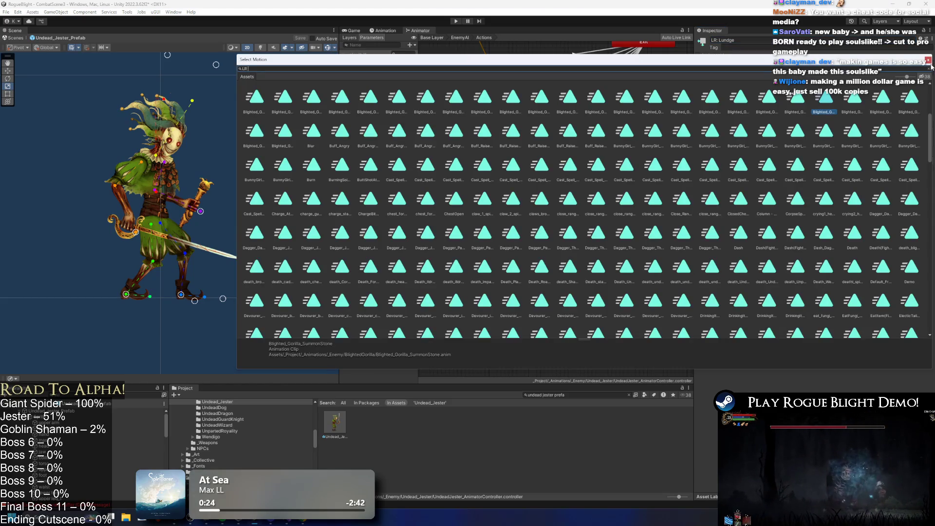
type(" Lundge")
left_click(281, 97)
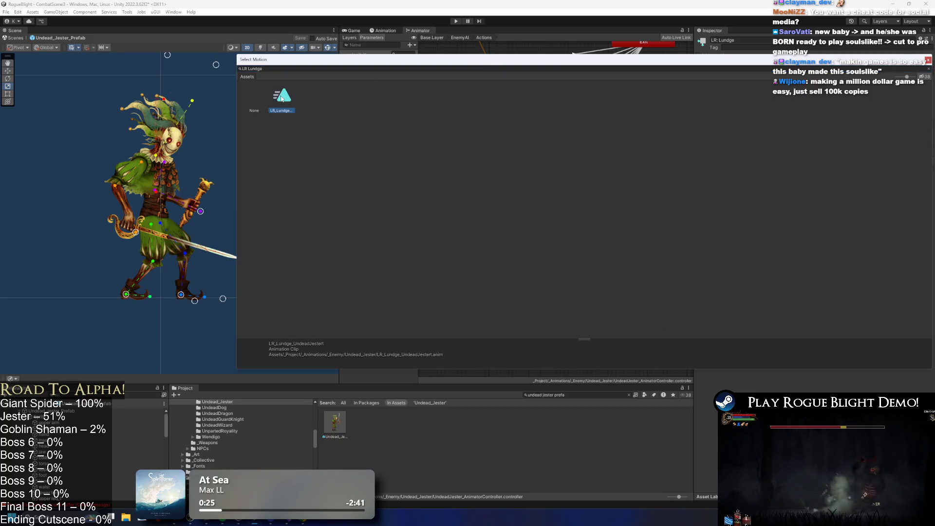
double_click(281, 97)
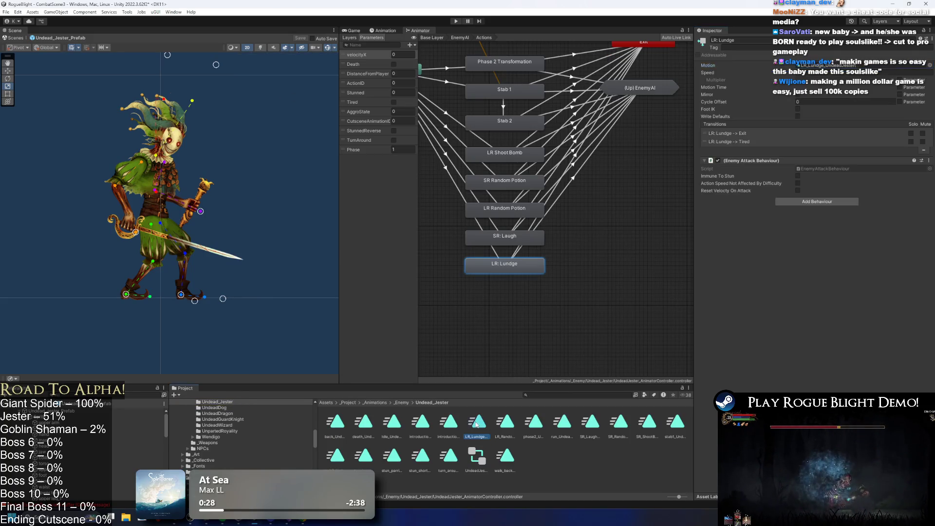
left_click(510, 282)
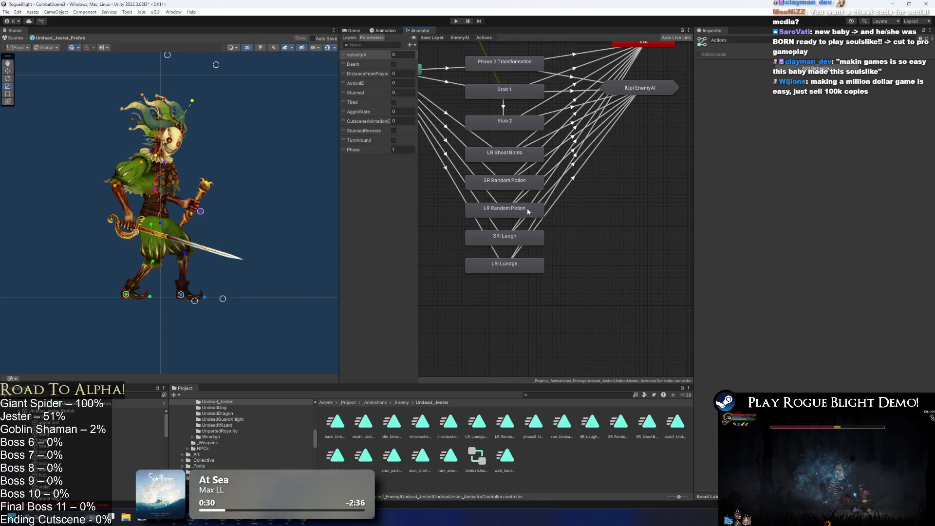
scroll(526, 209, "down", 2)
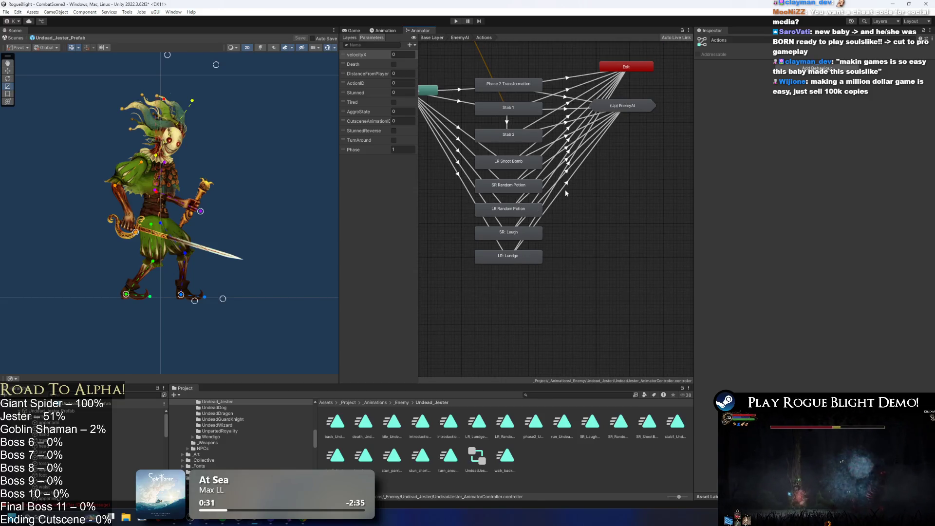
left_click(497, 259)
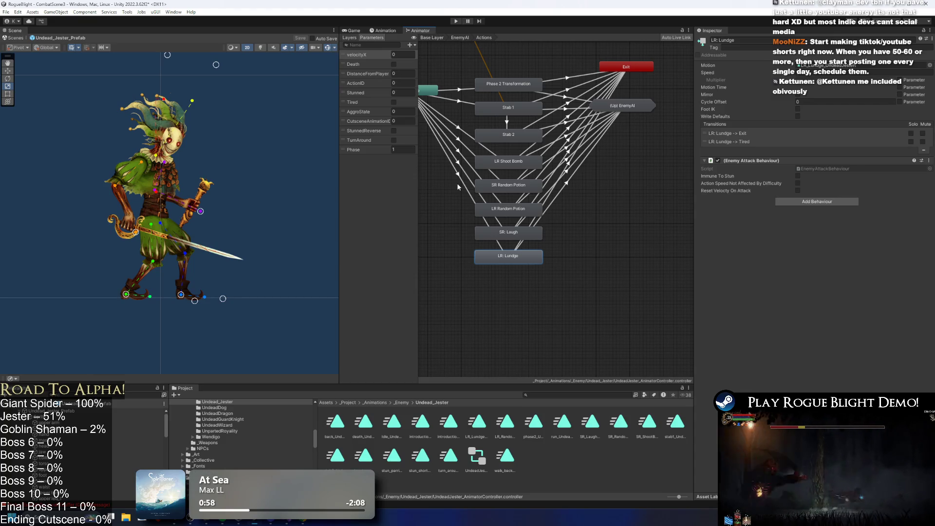
Step: Select the Any State → LR: Lundge transition to confirm ActionID 8, Death false, Stunned 0
left_click(457, 182)
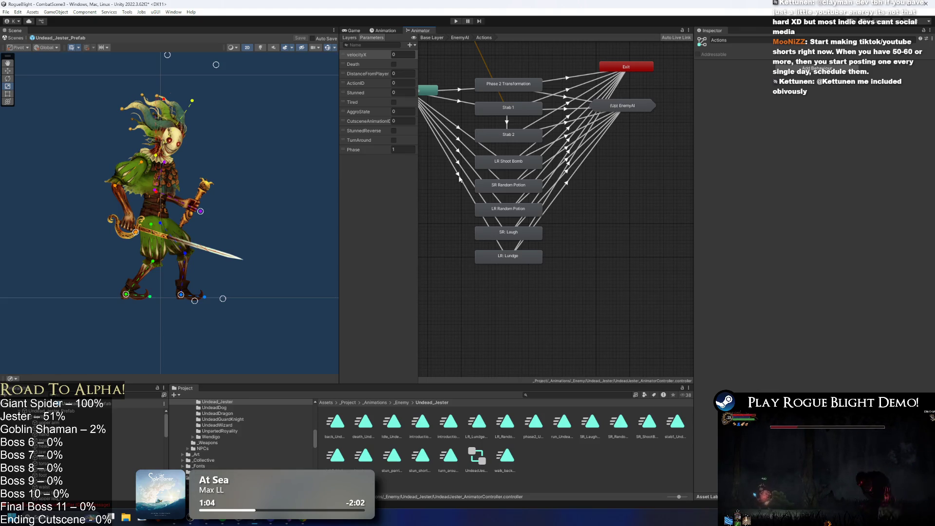
left_click(459, 176)
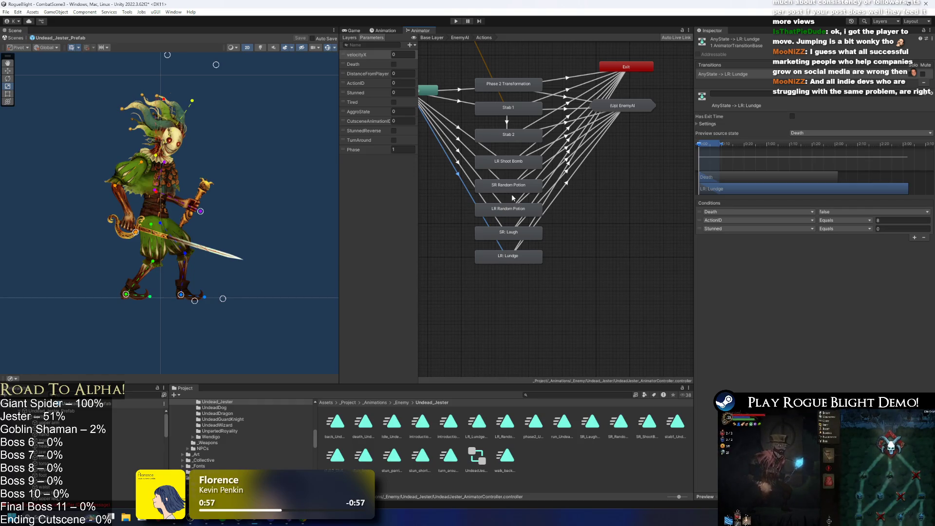
left_click(454, 176)
left_click(462, 177)
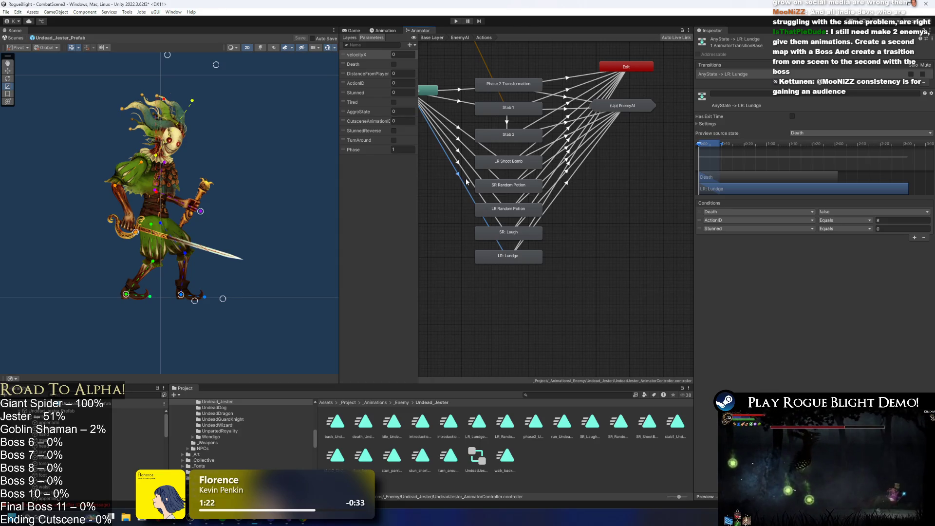
left_click(465, 171)
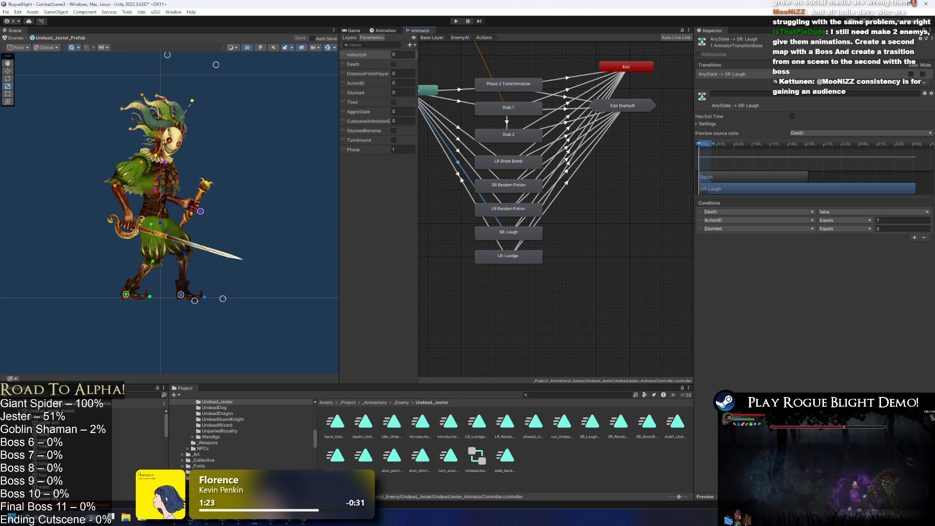
left_click(459, 178)
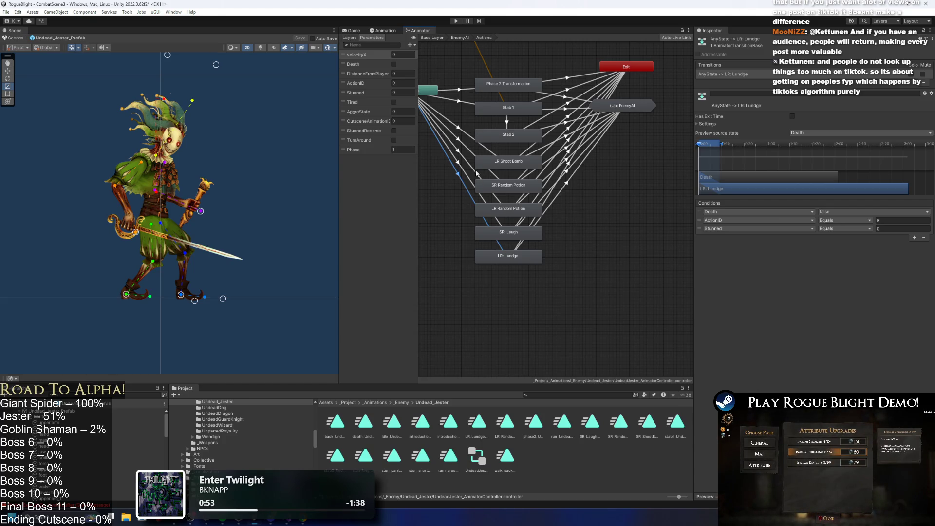
left_click(462, 165)
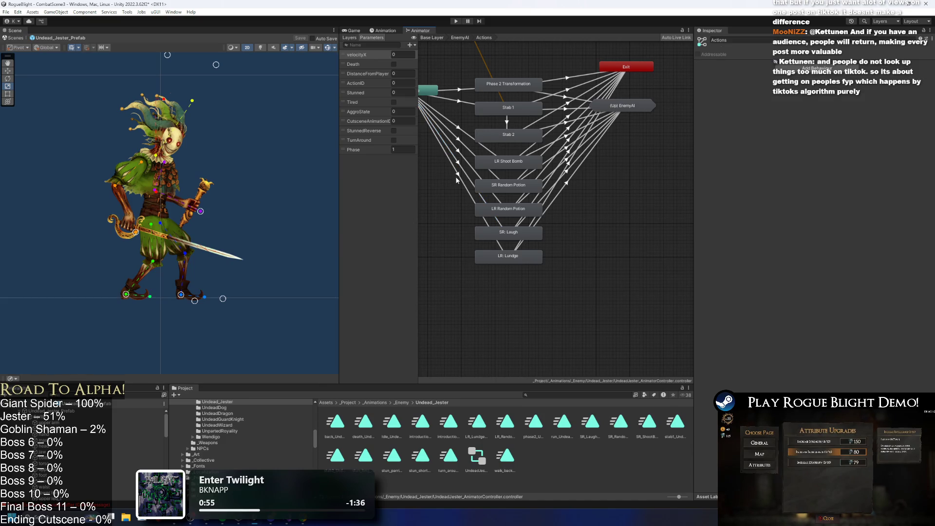
Step: Recheck the LR: Lundge transition's ActionID condition, then select the Undead_Jester_Prefab root object
left_click(460, 177)
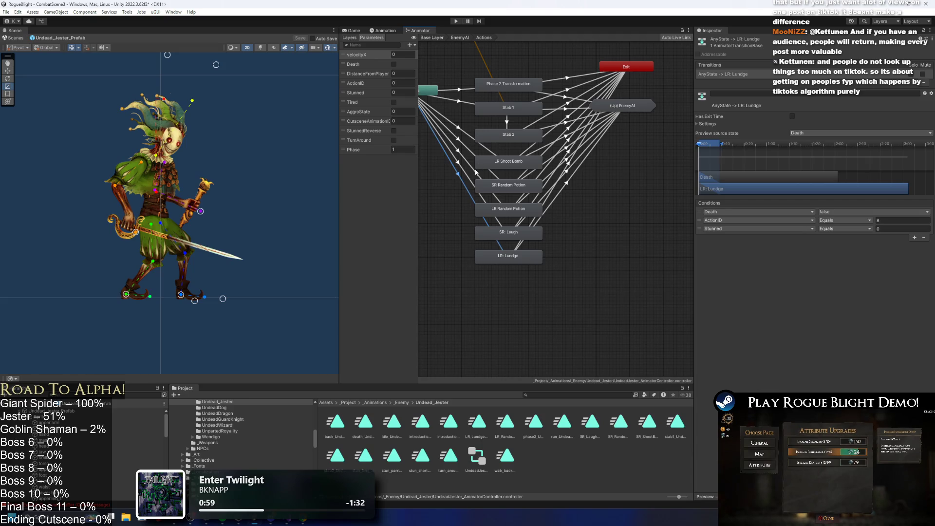
left_click(465, 173)
left_click(459, 174)
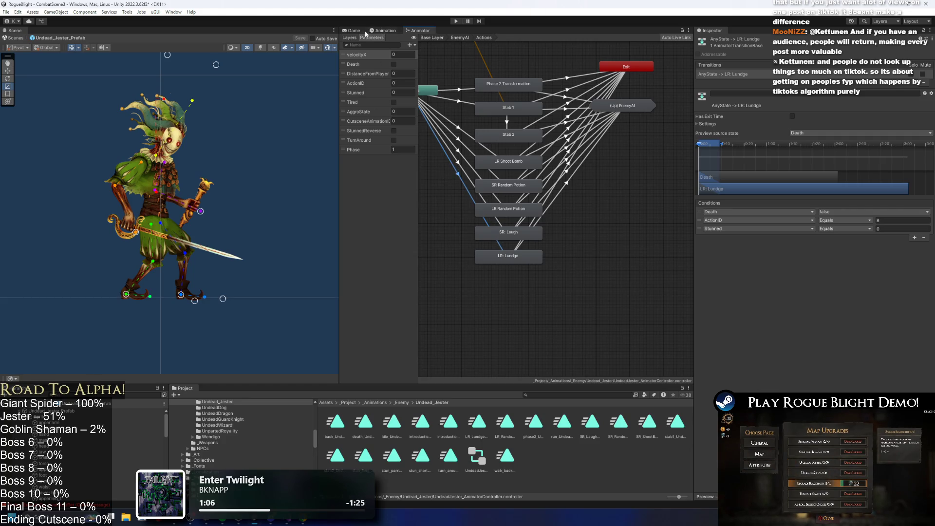
left_click(58, 412)
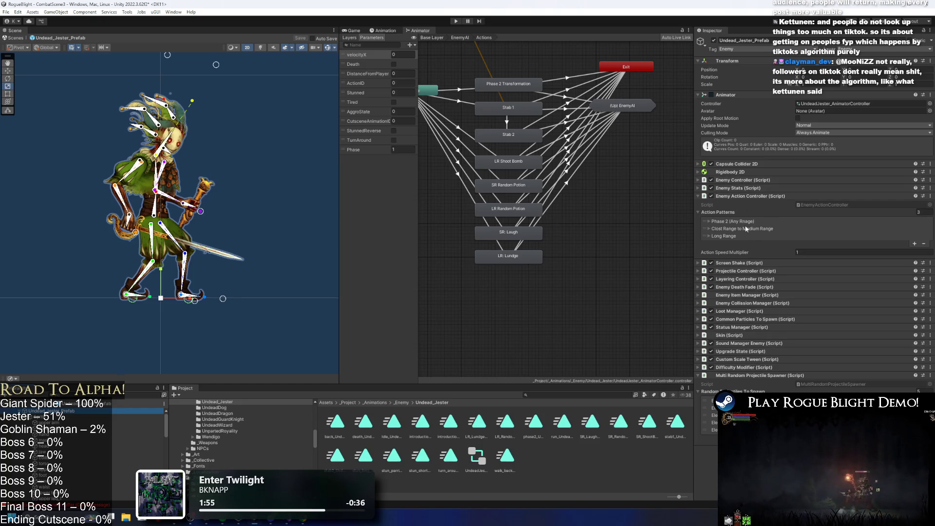
Step: Expand the Long Range action pattern in the Enemy Action Controller and give it 2 actions
left_click(469, 194)
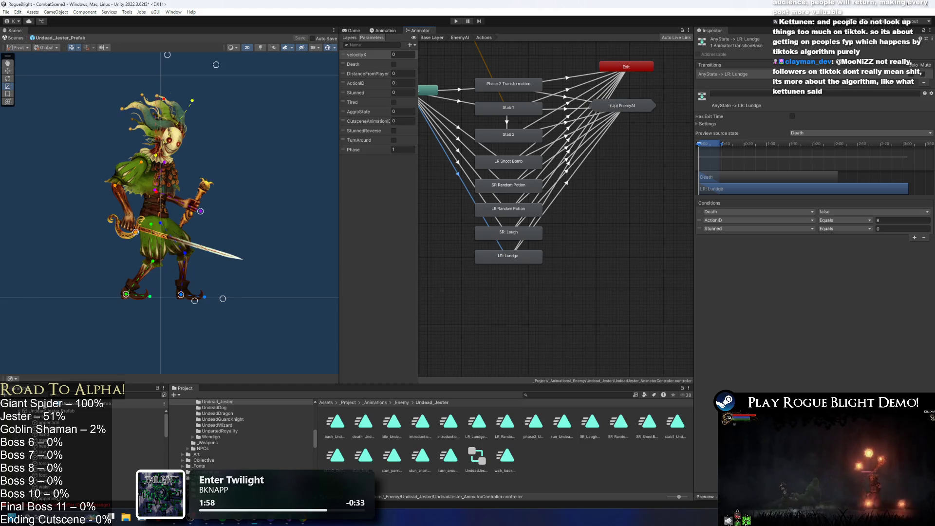
key("ctrl+z")
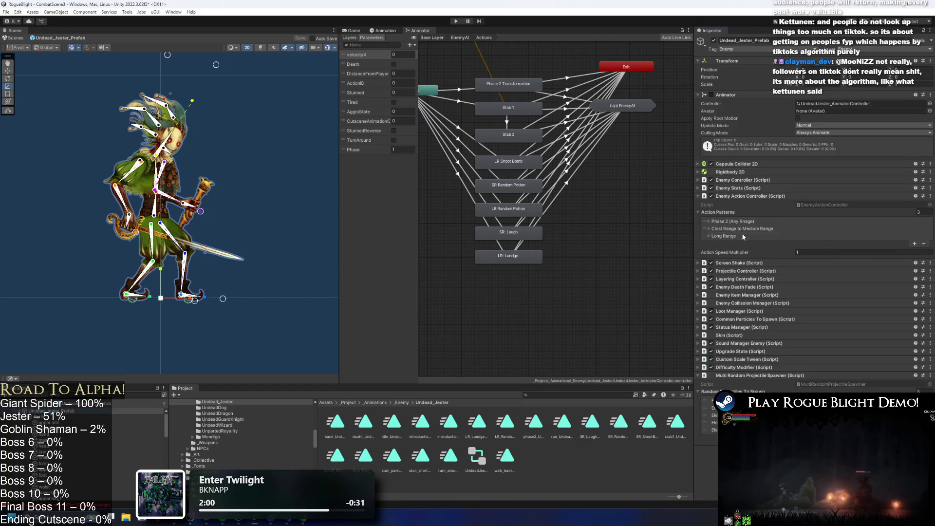
left_click(742, 236)
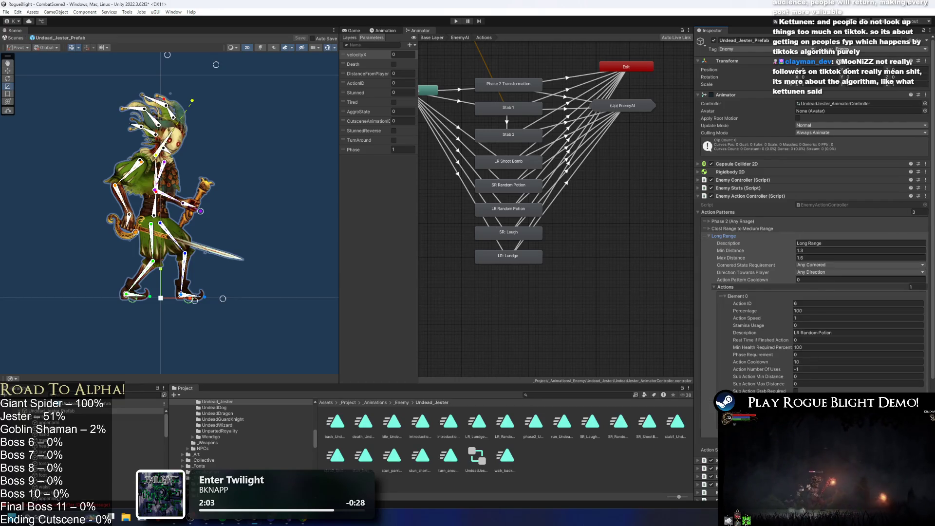
type("2")
key("Return")
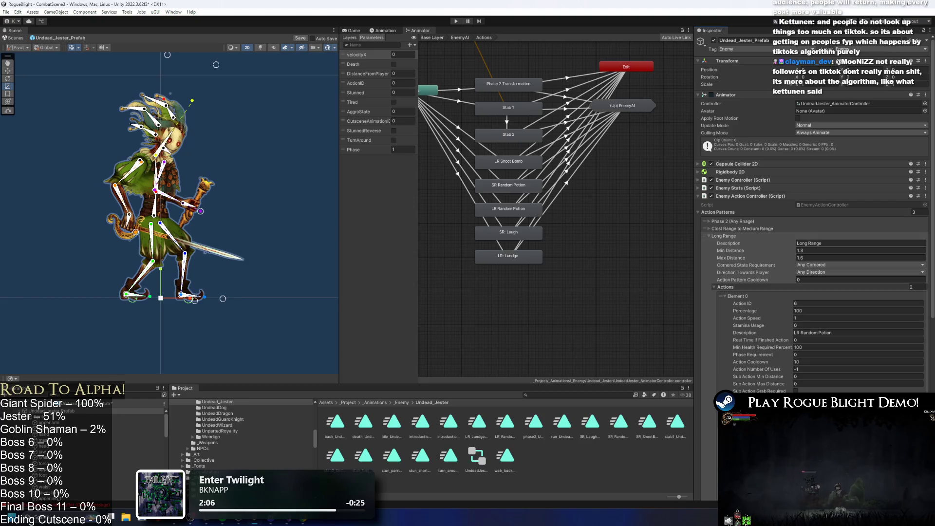
scroll(822, 373, "down", 3)
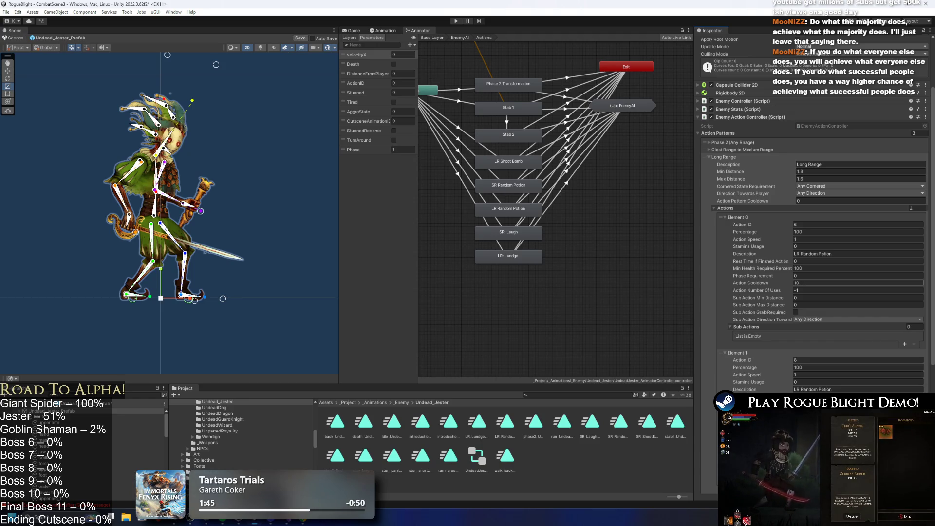
scroll(804, 283, "down", 4)
Step: Set both Long Range actions' Percentage to 50 and Action Cooldown to 12
key("Tab")
type("50")
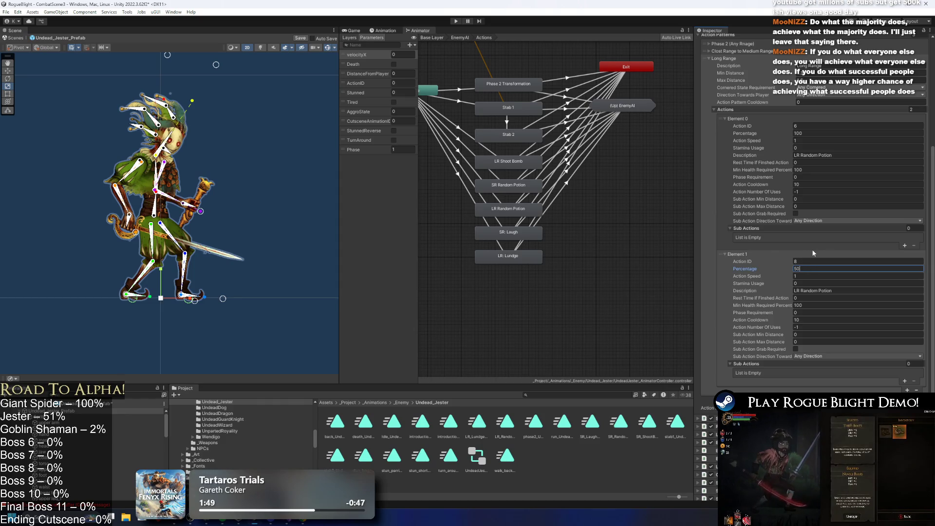
left_click(816, 133)
type("50")
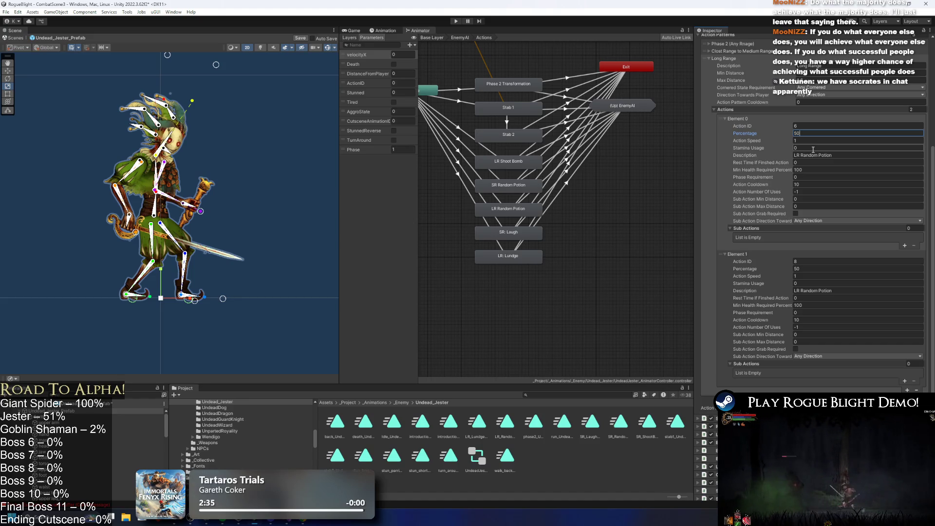
left_click(837, 141)
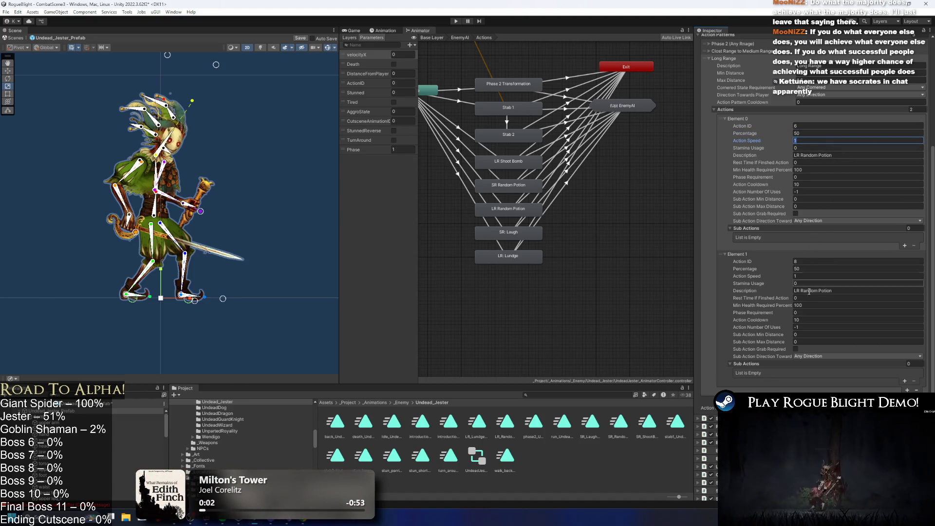
left_click(803, 320)
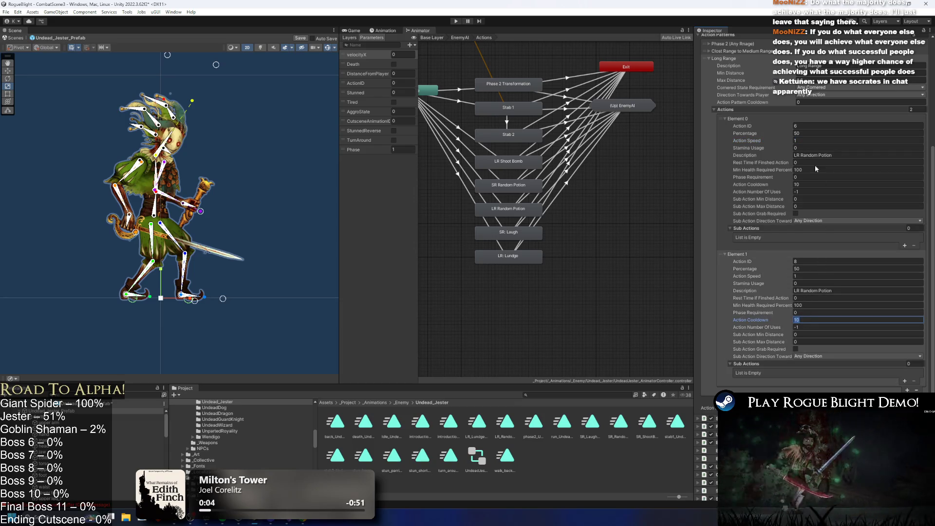
type("12")
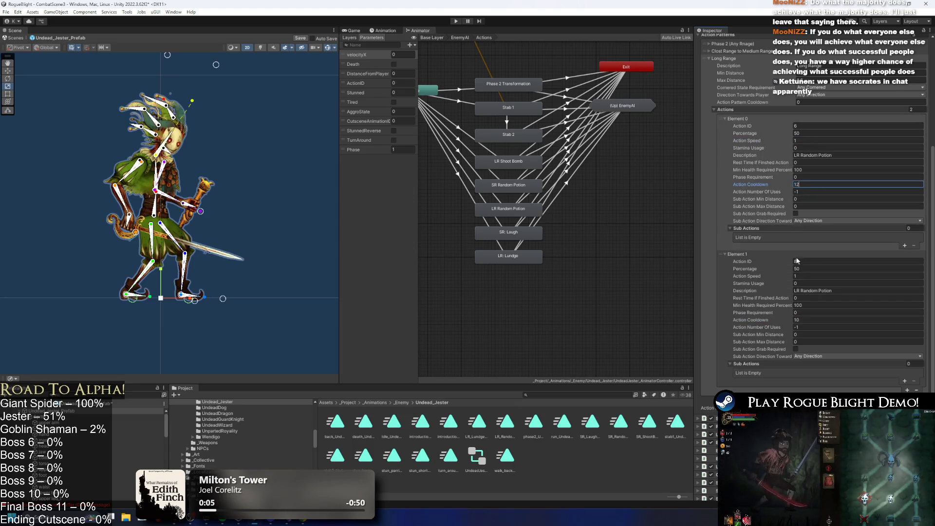
left_click(455, 21)
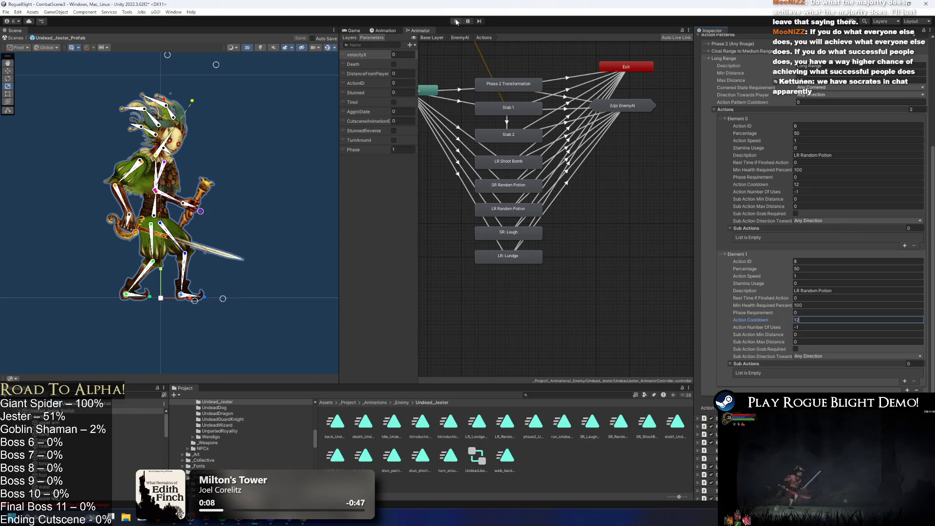
Step: Continue past the modifications warning, playtest the jester fight, then stop Play mode
key("Return")
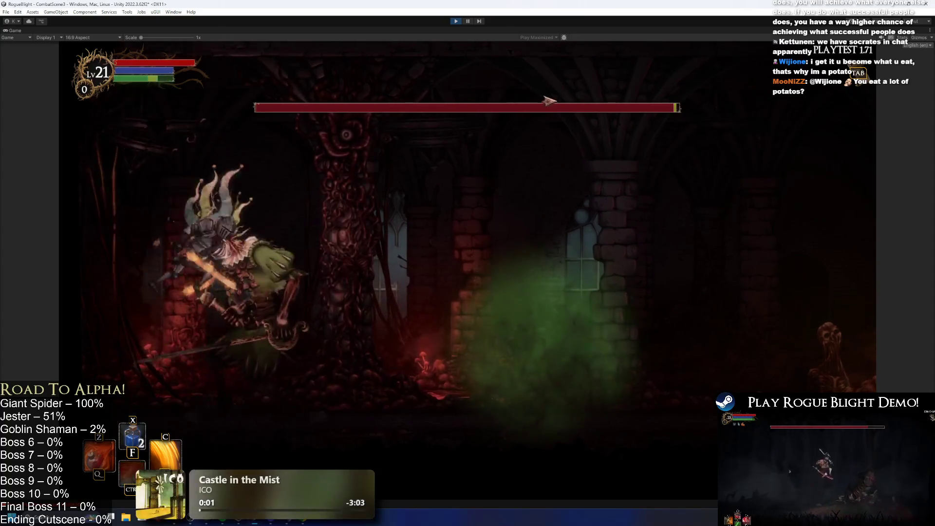
key("ctrl+p")
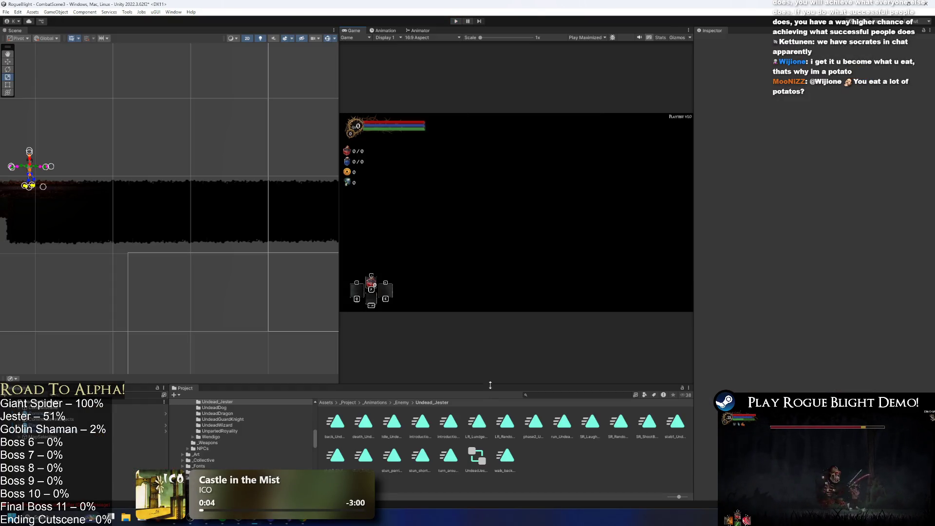
left_click(538, 396)
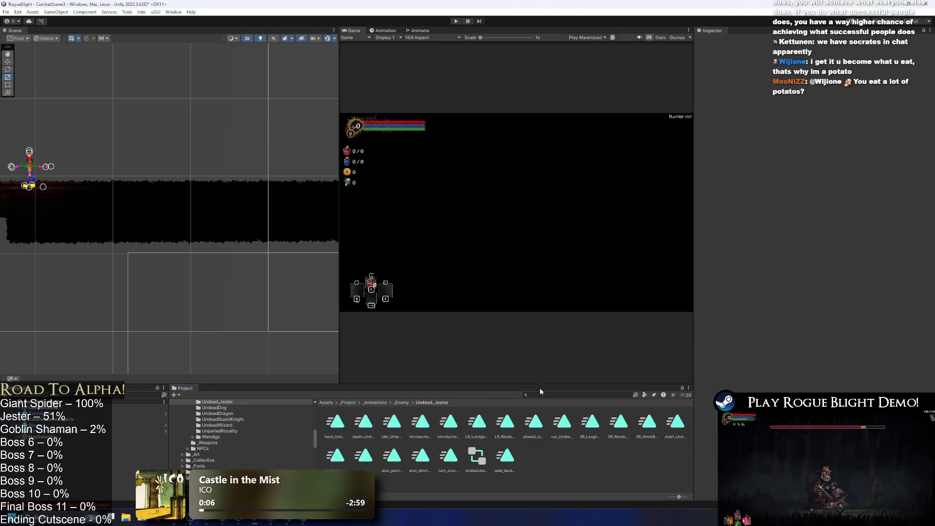
Step: Find and open Undead_Jester_Prefab, then list its clips in the Animation window
type("undead jester prefa")
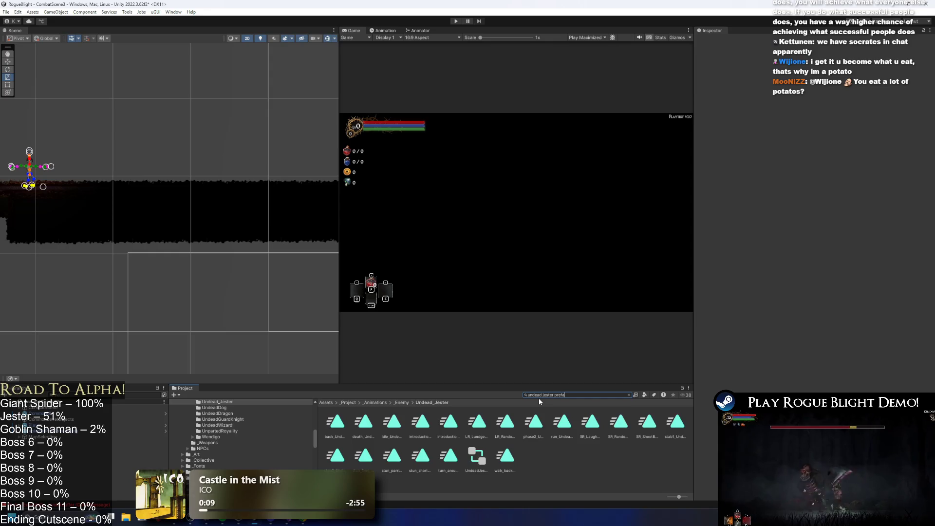
left_click(327, 424)
double_click(327, 424)
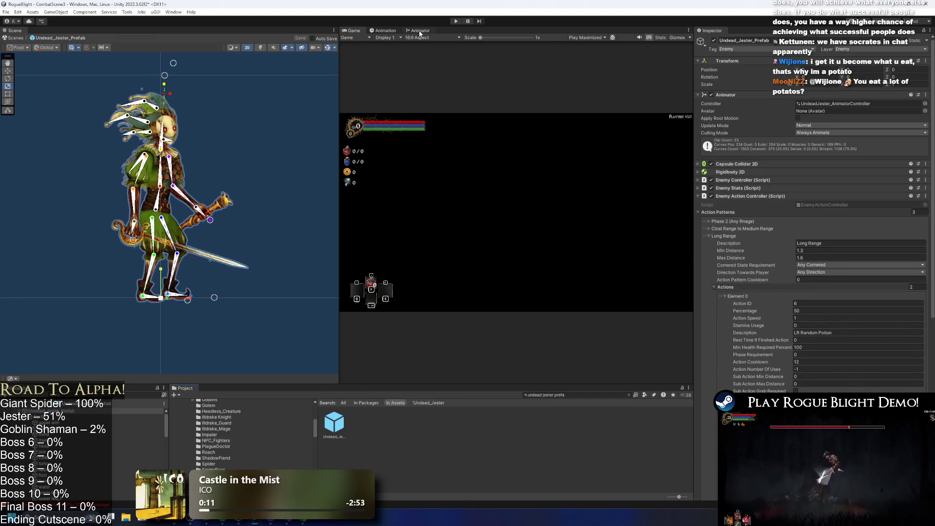
left_click(419, 31)
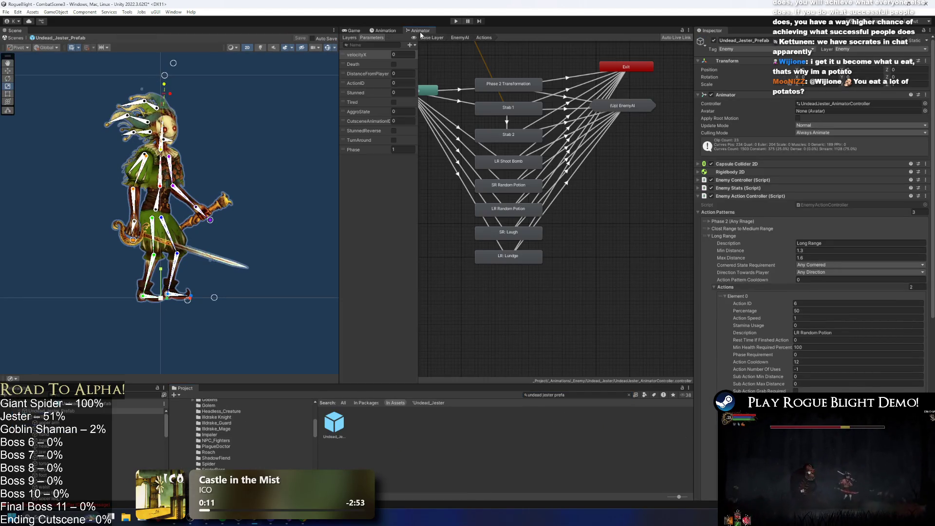
left_click(383, 31)
left_click(385, 45)
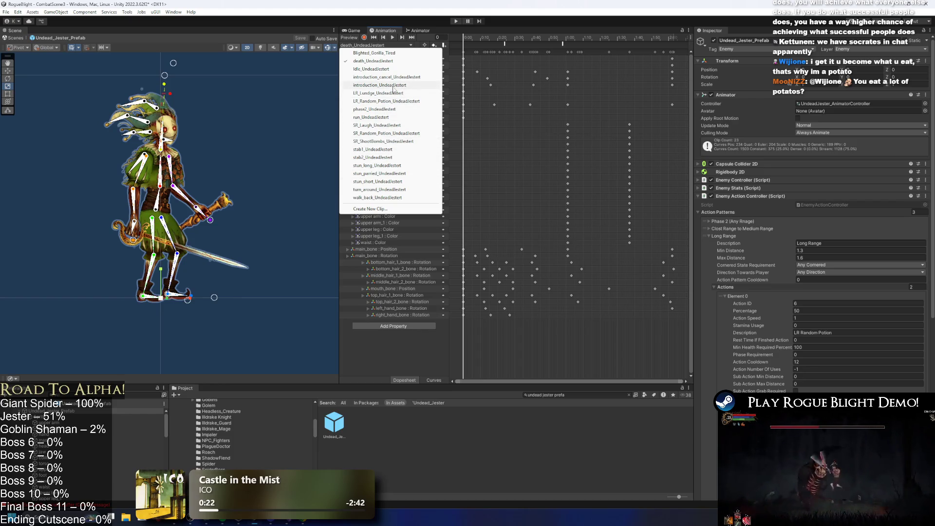
Step: Preview SR_Laugh, then load LR_Lundge_UndeadJestert and scrub to the lunge pose near frame 125
left_click(385, 126)
left_click(375, 45)
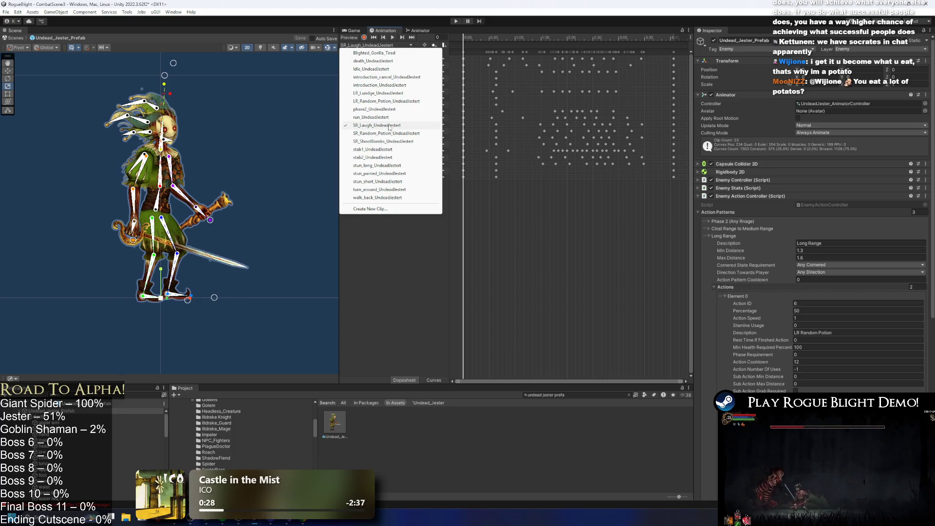
left_click(387, 93)
left_click(552, 39)
left_click_drag(552, 39, 615, 47)
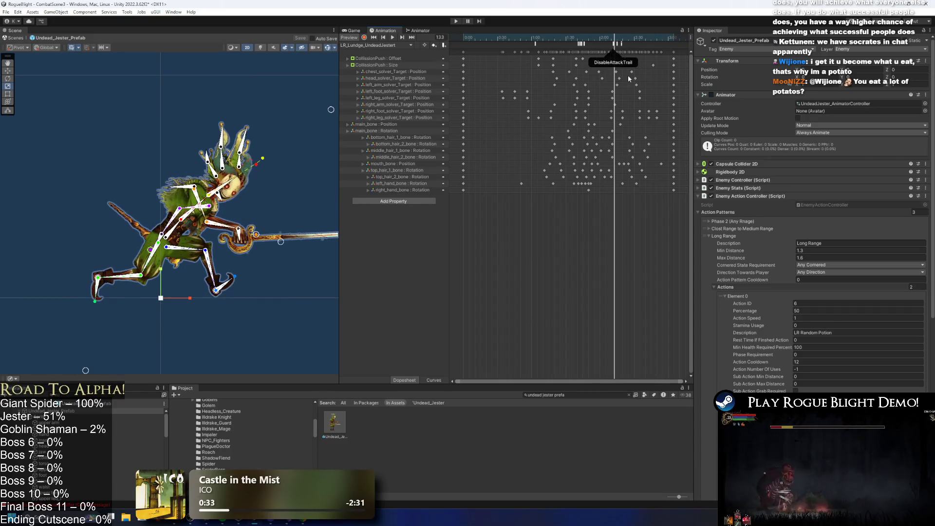
Step: Box-select the late lunge keyframes in the Dopesheet and drag them to compress their timing
scroll(567, 212, "right", 2)
left_click_drag(610, 81, 656, 192)
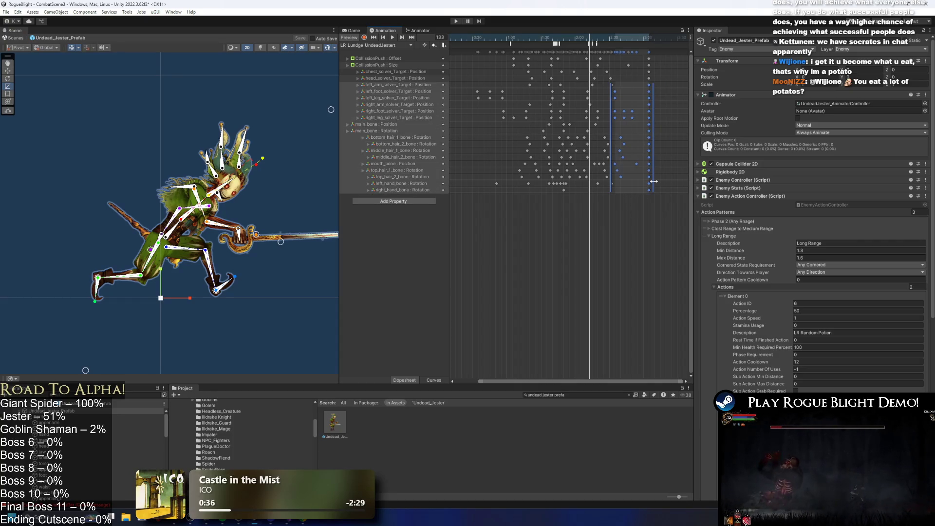
mouse_move(560, 29)
left_mouse_down()
mouse_move(545, 25)
mouse_move(560, 21)
left_mouse_up()
mouse_move(564, 200)
left_mouse_down()
mouse_move(611, 81)
mouse_move(607, 42)
mouse_move(589, 31)
left_mouse_up()
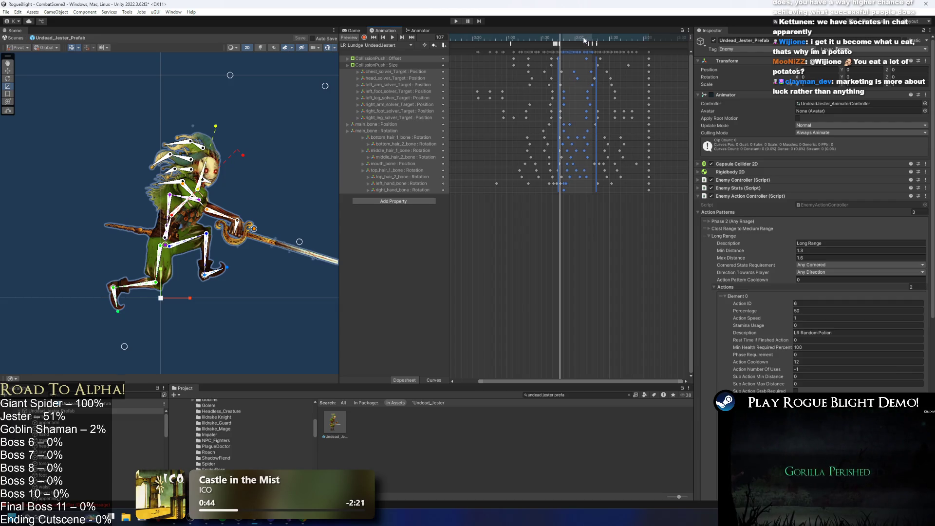
left_click_drag(572, 38, 593, 43)
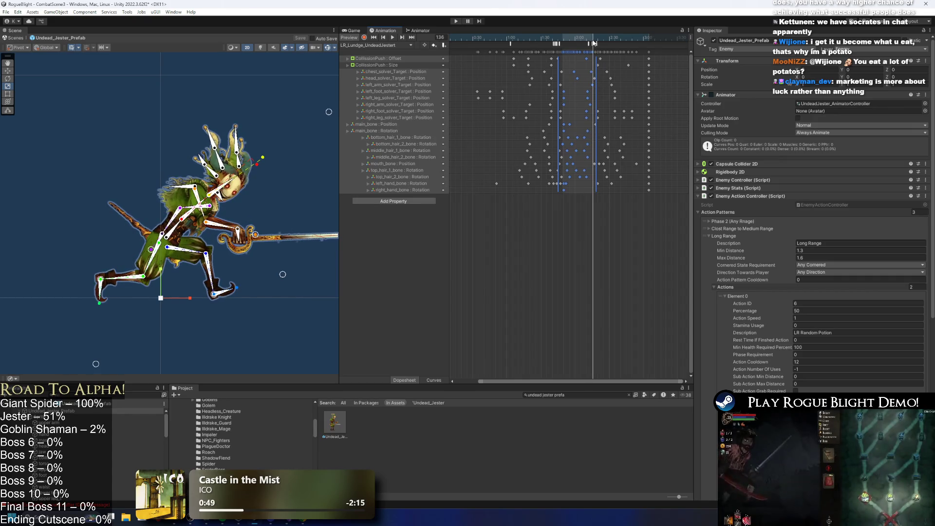
mouse_move(595, 63)
left_mouse_down()
mouse_move(577, 64)
mouse_move(564, 38)
mouse_move(586, 39)
left_mouse_up()
left_click_drag(658, 61, 602, 50)
Step: Play back the retimed lunge, stopping near frame 114, and widen the Scene view
key("space")
left_click(529, 37)
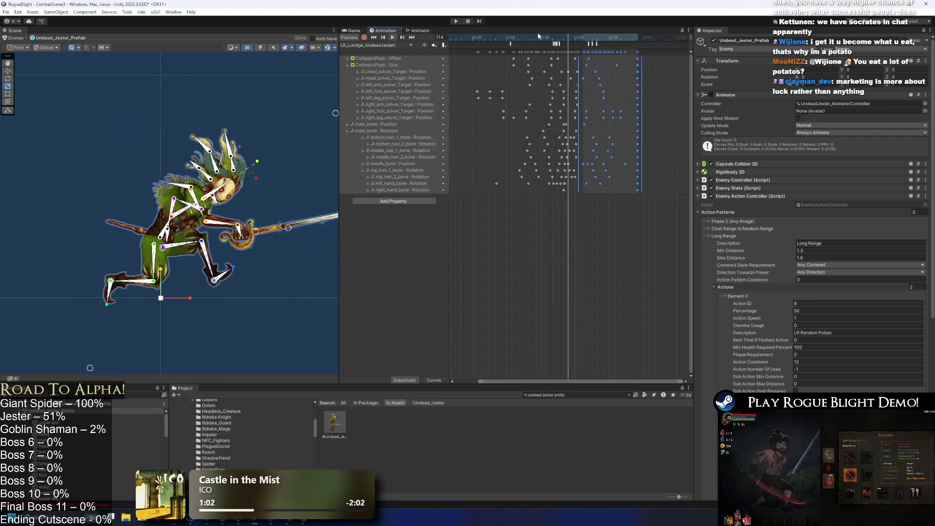
left_click_drag(561, 36, 568, 37)
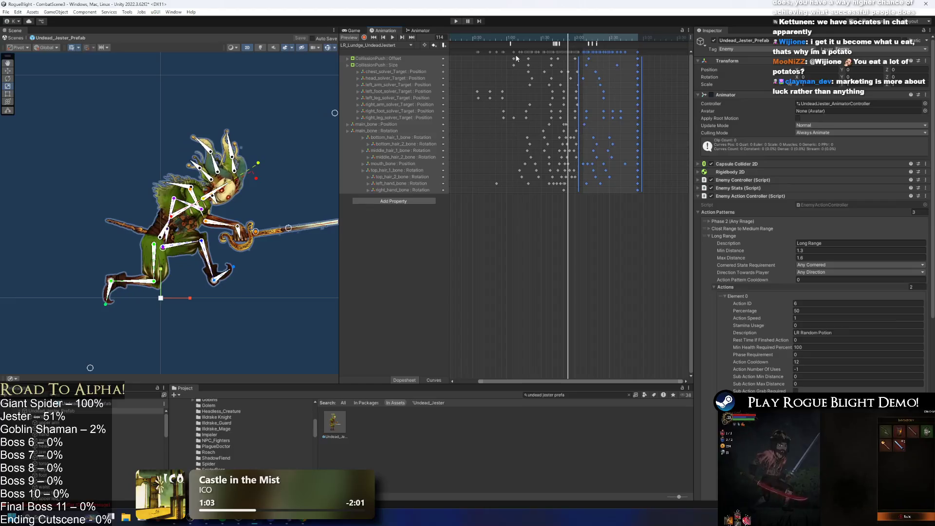
scroll(301, 146, "up", 1)
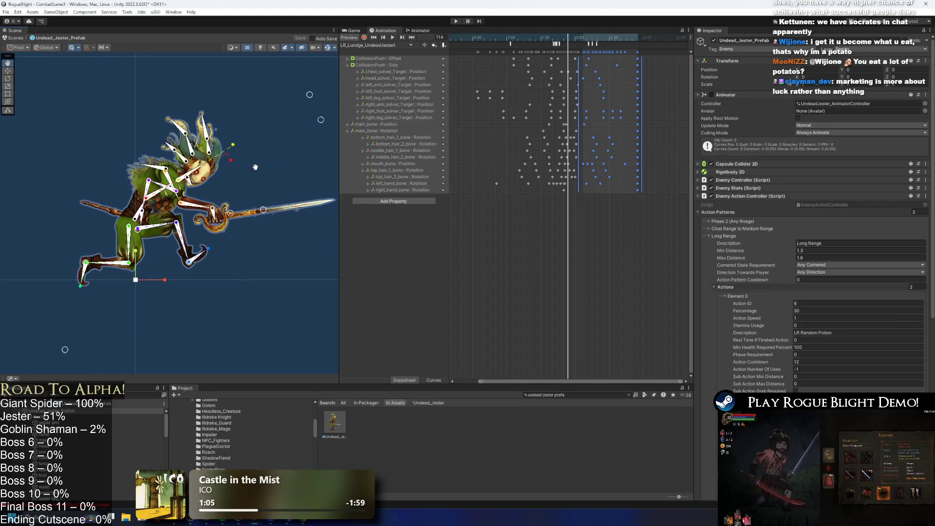
scroll(274, 179, "down", 1)
left_click_drag(340, 165, 412, 165)
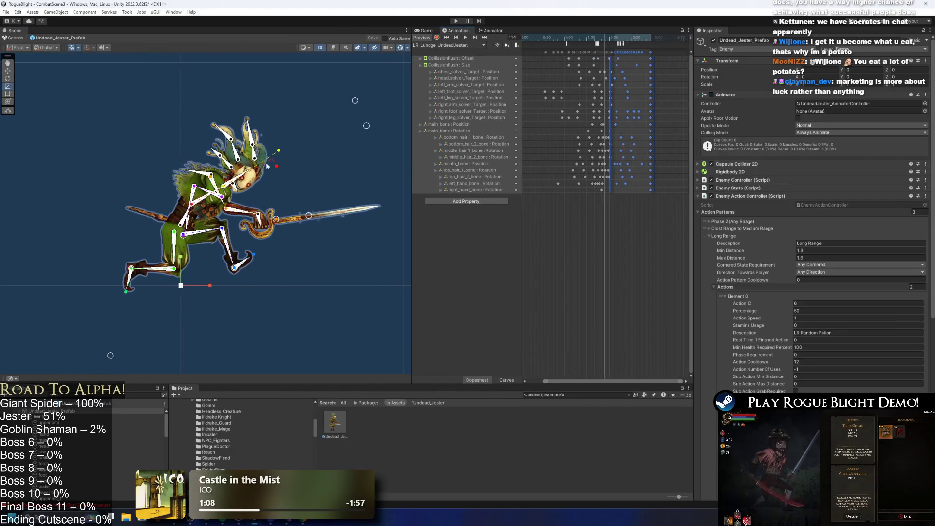
Step: With Record on, key a rotated sword-arm pose at frame 121 and review around frame 123
key("period")
key("period")
key("period")
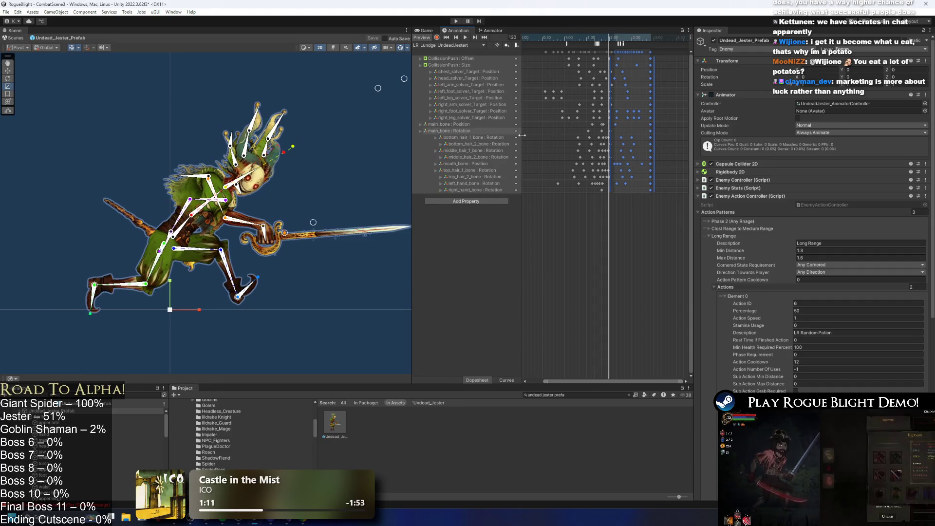
left_click(657, 84)
left_click(438, 38)
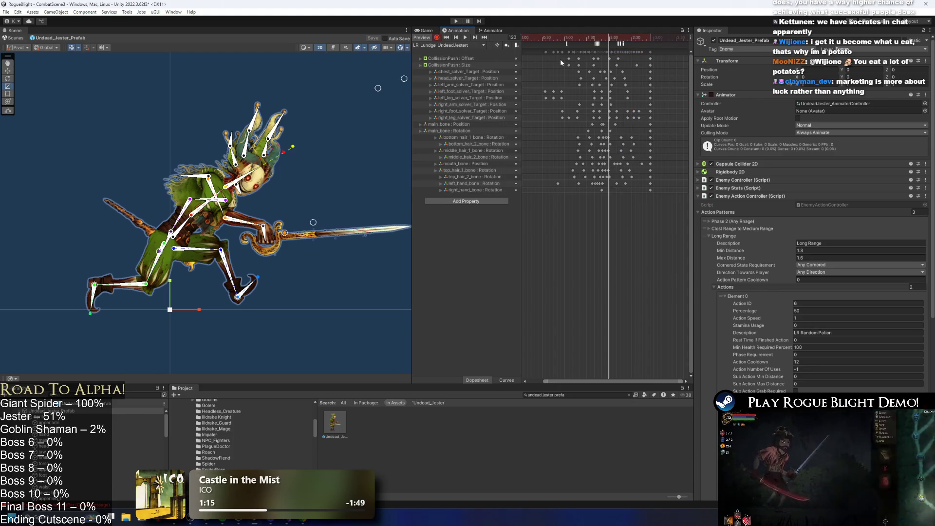
left_click(606, 39)
left_click_drag(608, 41, 610, 41)
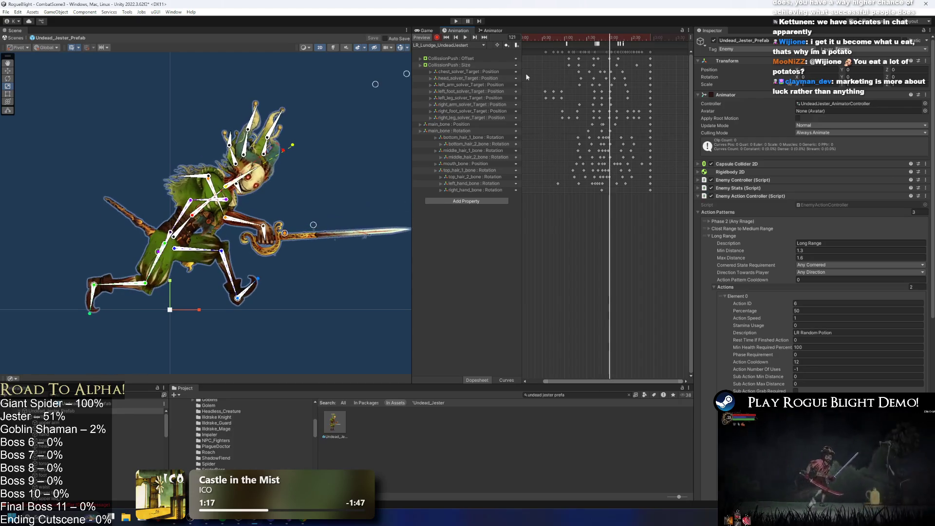
left_click_drag(286, 233, 294, 231)
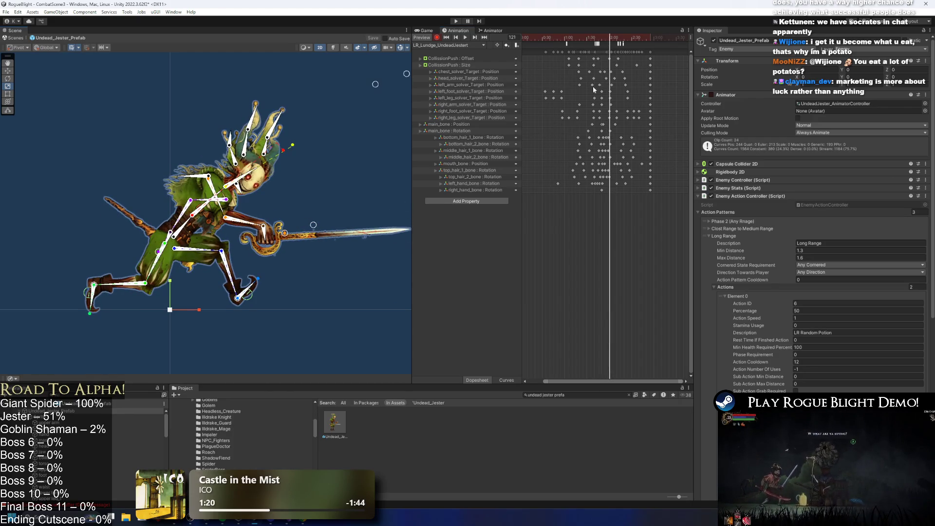
left_click(613, 39)
left_click_drag(613, 40, 611, 40)
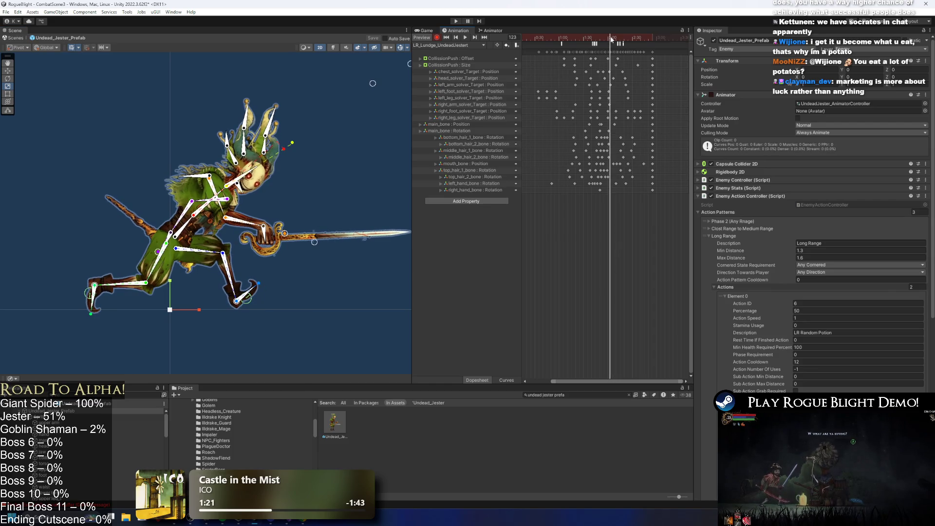
scroll(584, 114, "up", 5)
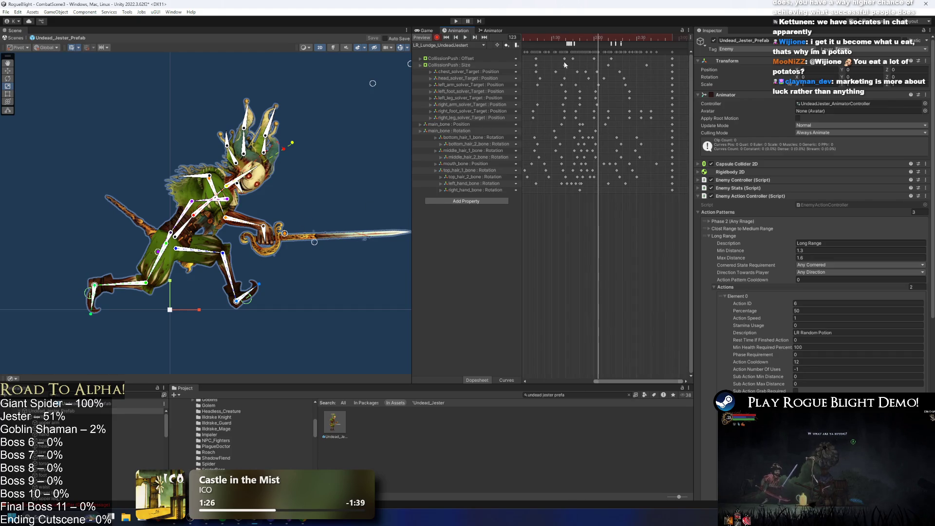
left_click_drag(599, 40, 619, 49)
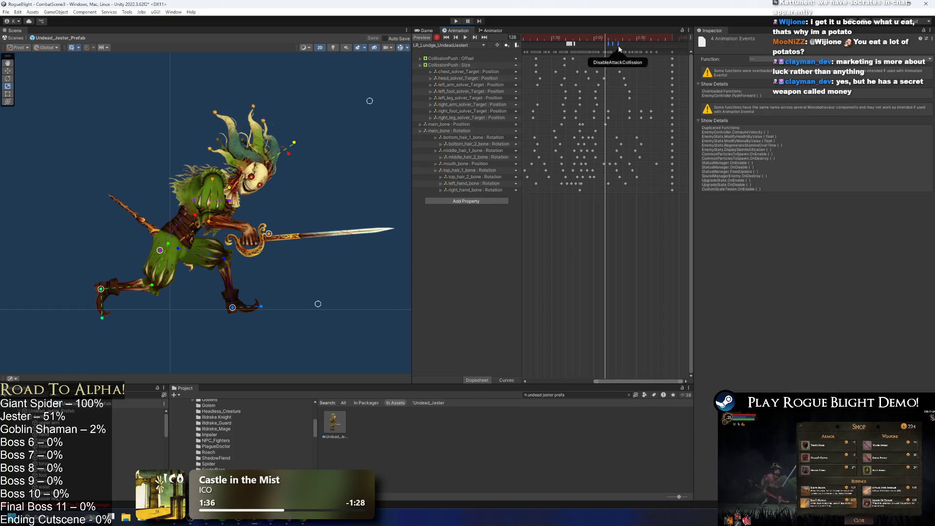
Step: Move the four events earlier to frame 125, then scrub the lunge between frames 96 and 130
left_click_drag(618, 46, 607, 40)
left_click(601, 39)
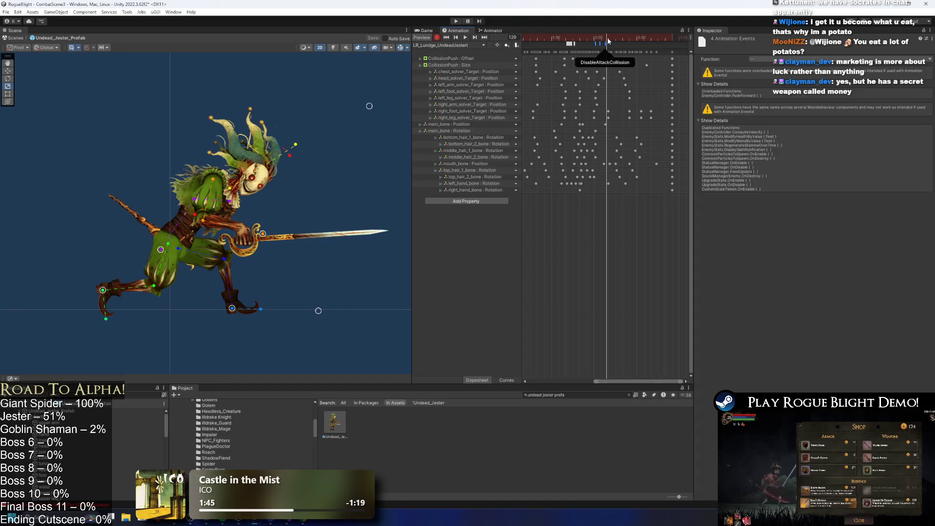
mouse_move(591, 39)
left_mouse_down()
mouse_move(615, 39)
mouse_move(556, 41)
mouse_move(569, 44)
left_mouse_up()
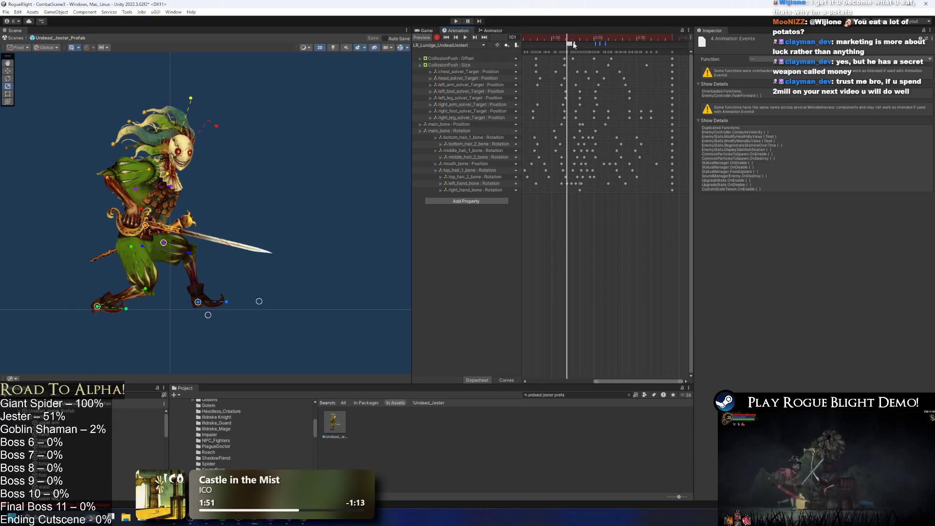
mouse_move(566, 40)
left_mouse_down()
mouse_move(618, 40)
mouse_move(584, 41)
mouse_move(608, 36)
left_mouse_up()
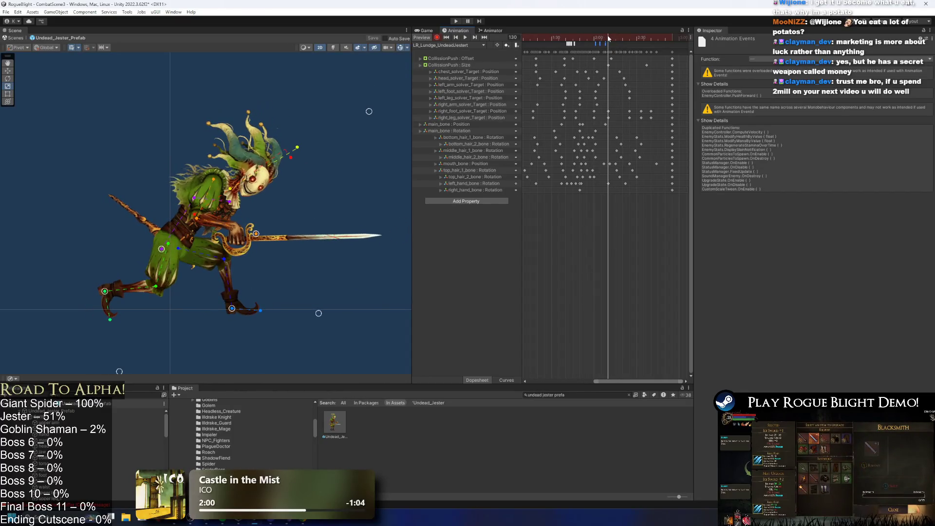
left_click(637, 41)
left_click(597, 38)
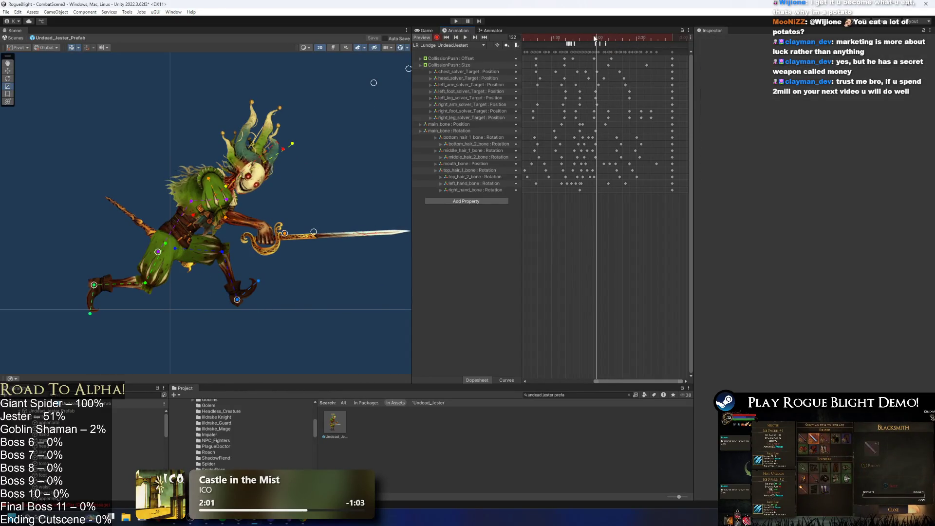
left_click_drag(293, 128, 272, 148)
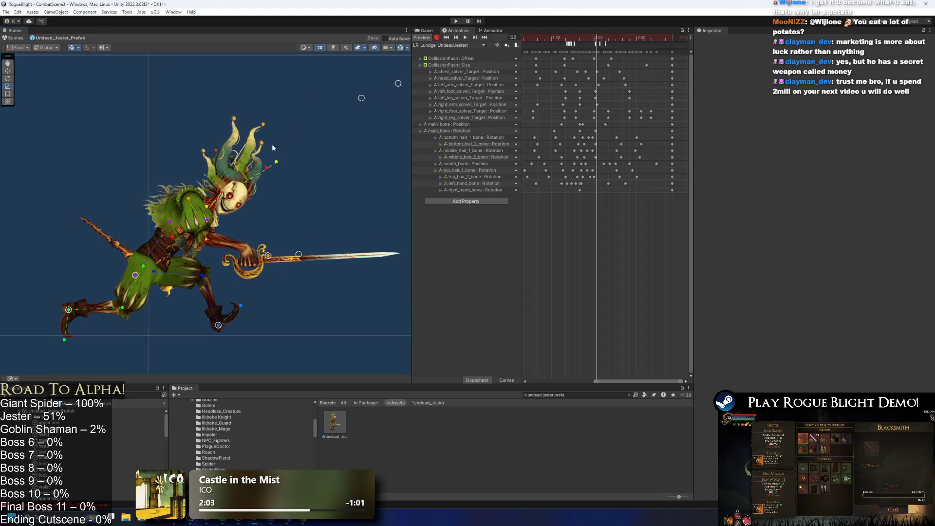
left_click_drag(568, 45, 611, 43)
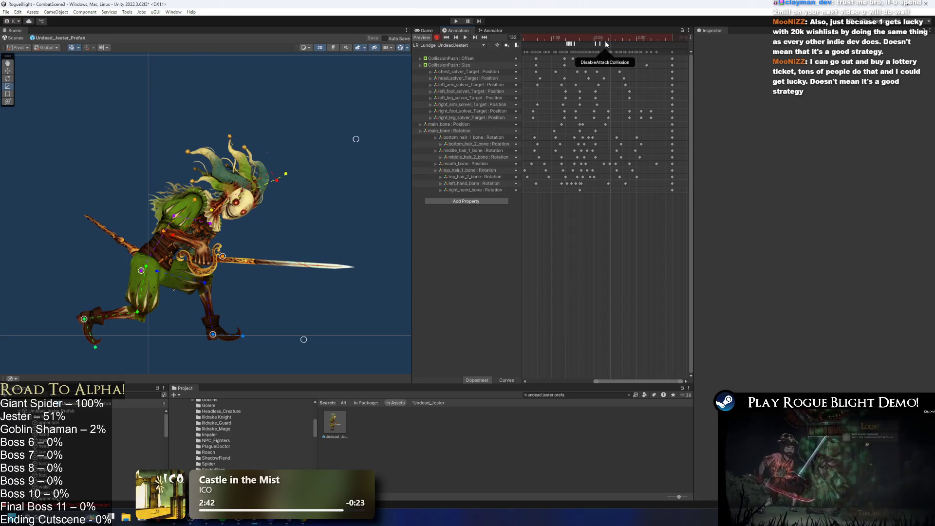
Step: Scrub the lunge between frames 102 and 125, then select PushForward and its Float value 2
left_click(599, 39)
left_click(604, 39)
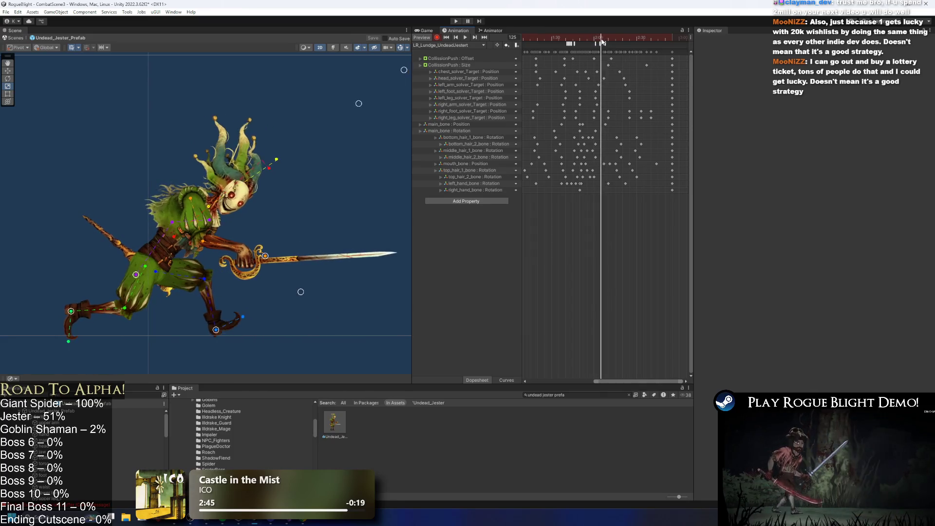
left_click(603, 39)
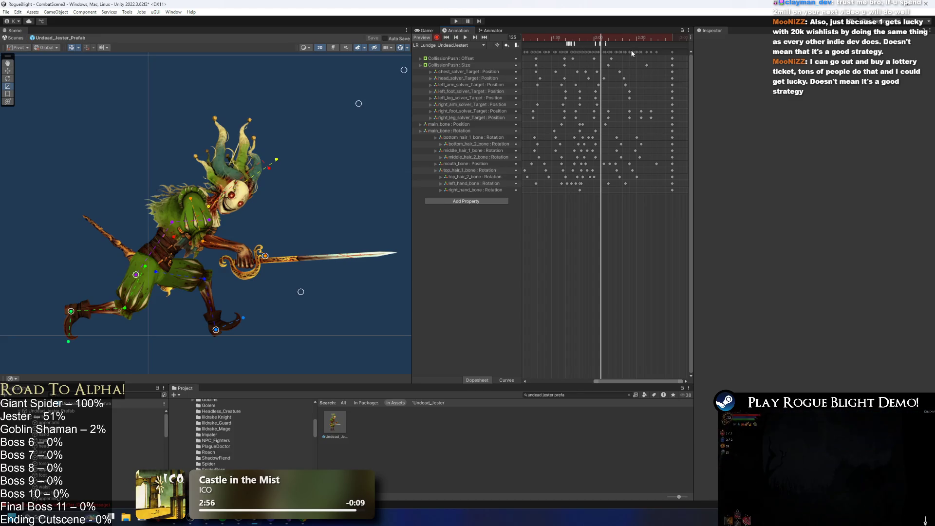
mouse_move(592, 37)
left_mouse_down()
mouse_move(564, 37)
mouse_move(608, 36)
mouse_move(509, 31)
mouse_move(607, 29)
mouse_move(542, 31)
mouse_move(558, 30)
left_mouse_up()
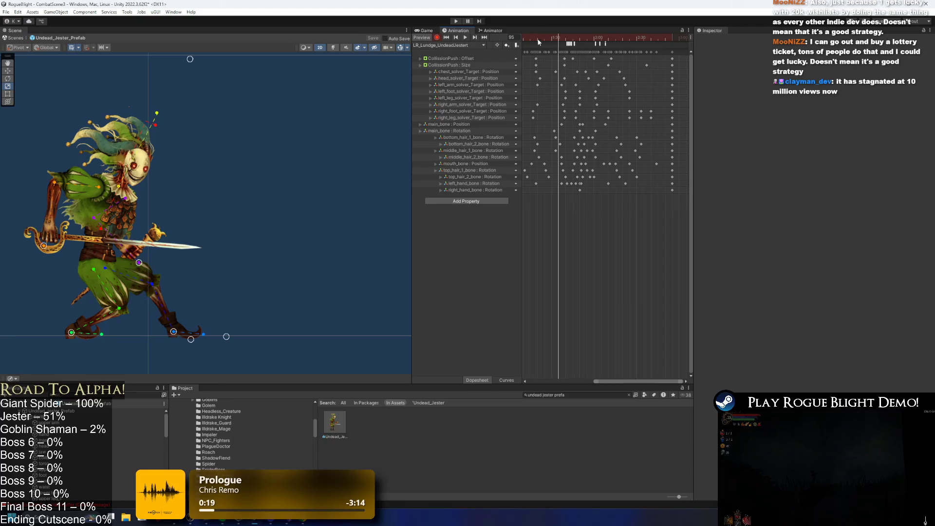
left_click(573, 39)
left_click_drag(573, 39, 592, 42)
left_click(602, 38)
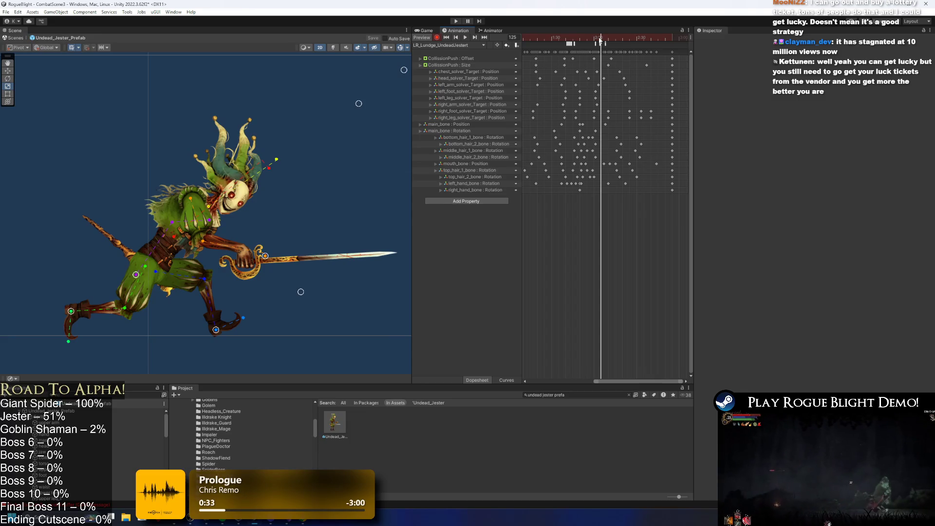
mouse_move(583, 33)
left_mouse_down()
mouse_move(601, 33)
mouse_move(564, 27)
mouse_move(604, 28)
mouse_move(611, 44)
mouse_move(595, 46)
left_mouse_up()
left_click(573, 45)
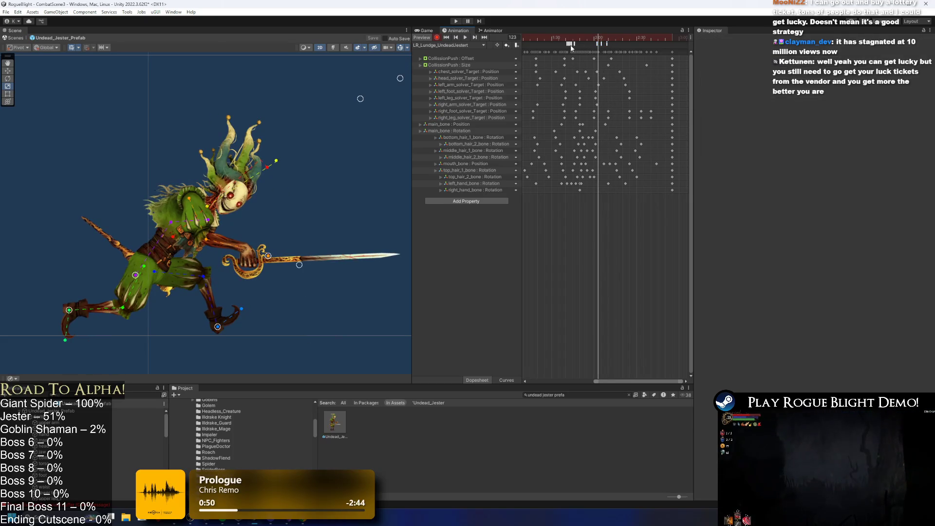
left_click(758, 76)
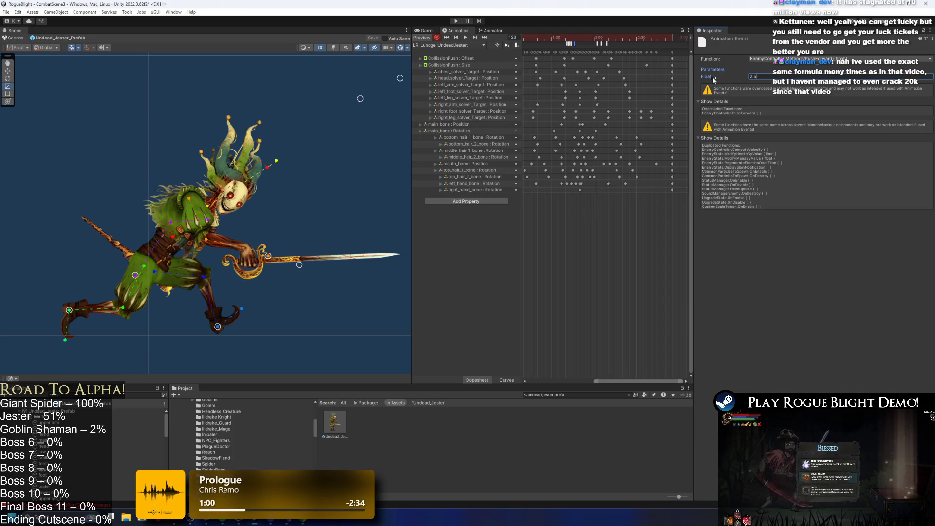
Step: Set PushForward's Float to 2.5, scrub to frame 114, and start Play mode
left_click_drag(587, 42, 586, 40)
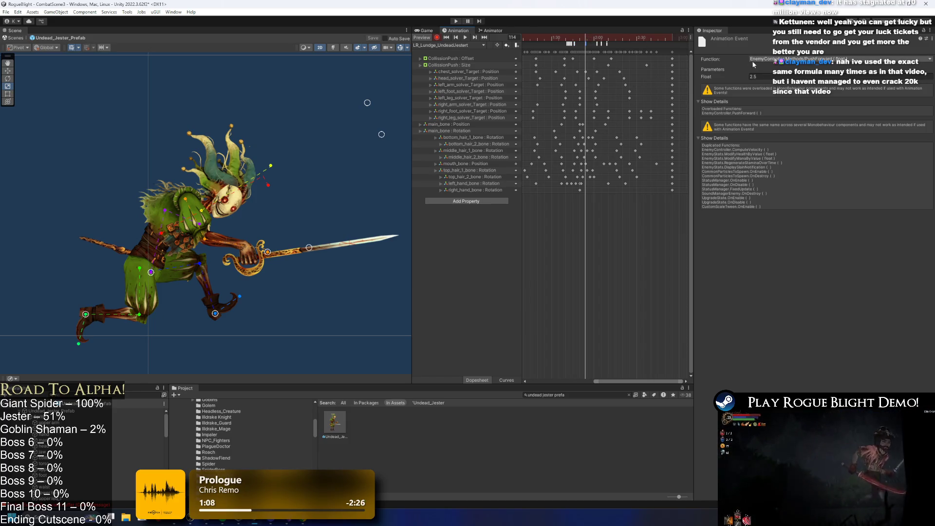
left_click(579, 47)
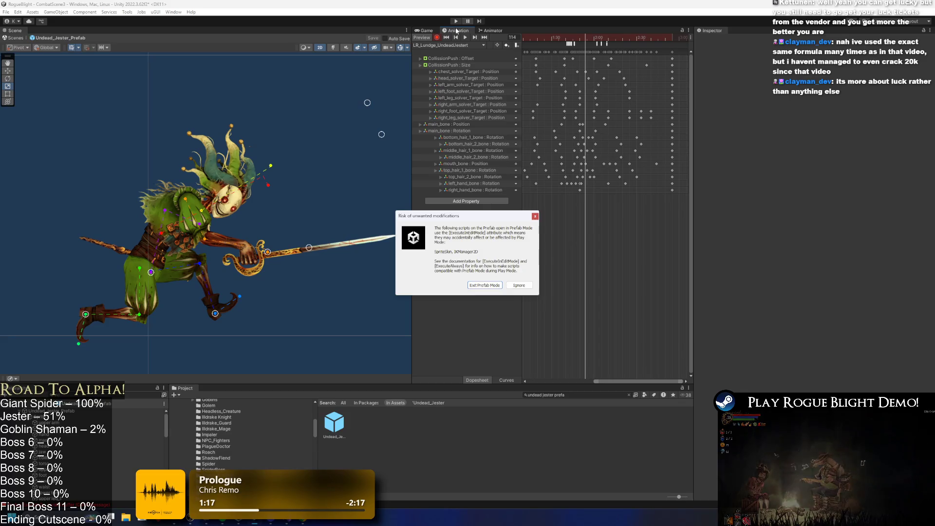
Step: Dismiss the unwanted-modifications warning and walk the knight toward the Jester in Blight Castle
key("Escape")
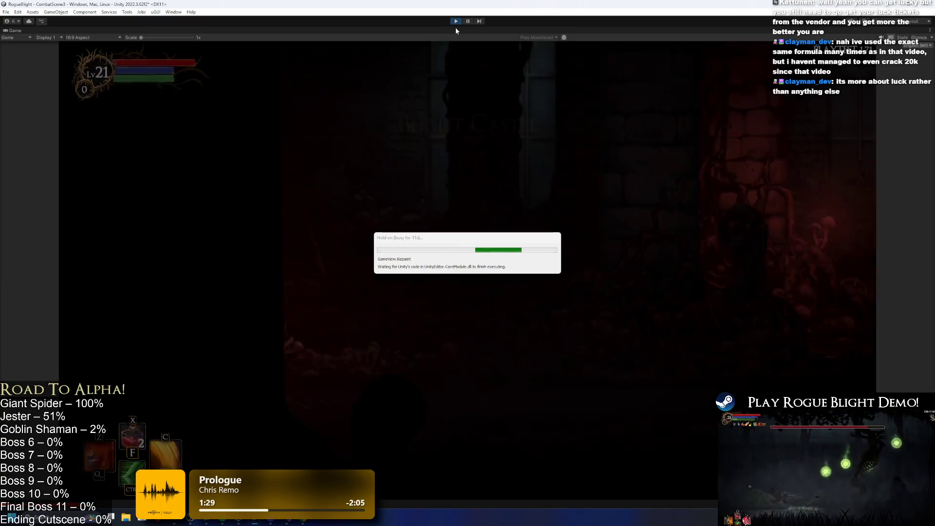
key("Right")
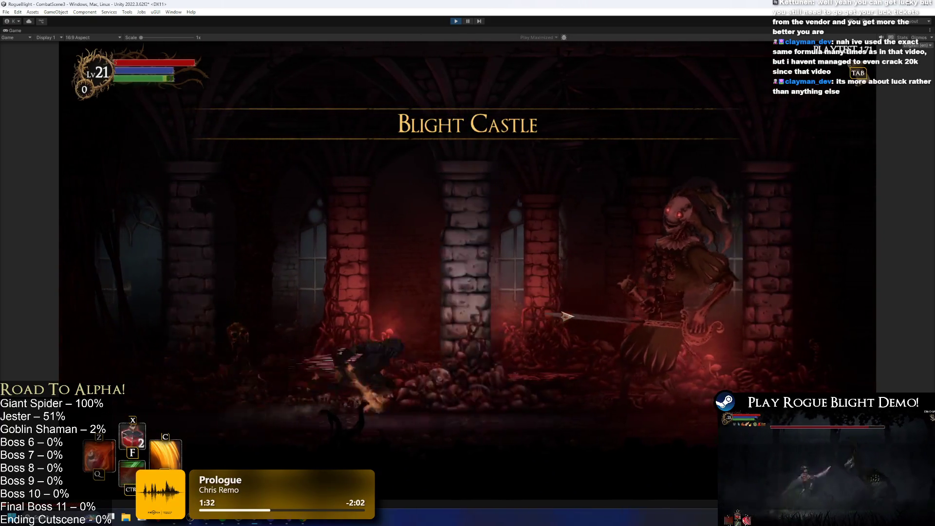
Step: Fight the Jester: retreat left, jump, slash with the flaming sword and dash past it
key("Left")
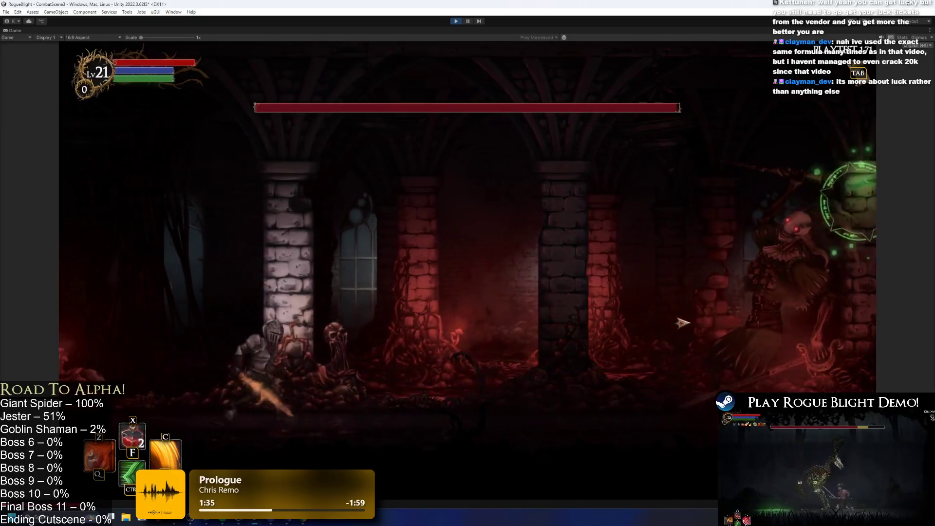
key("Left")
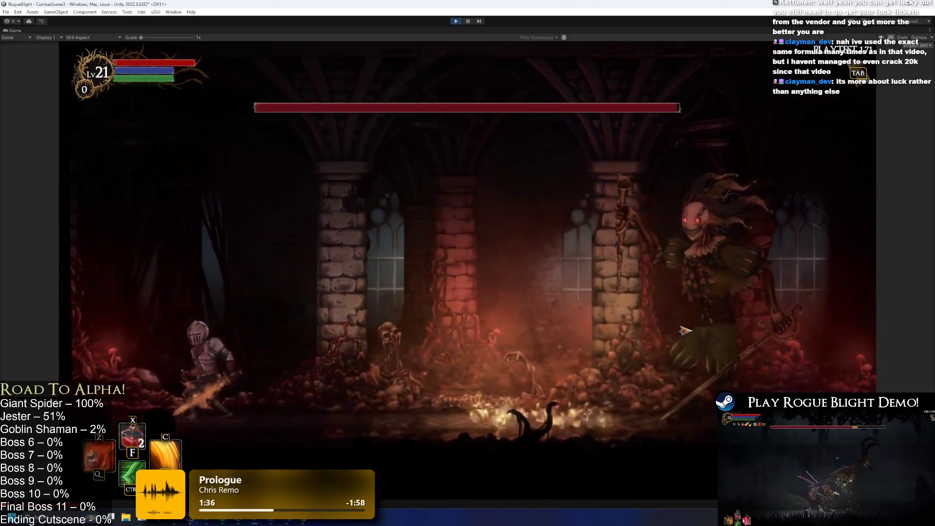
key("Left")
key("space")
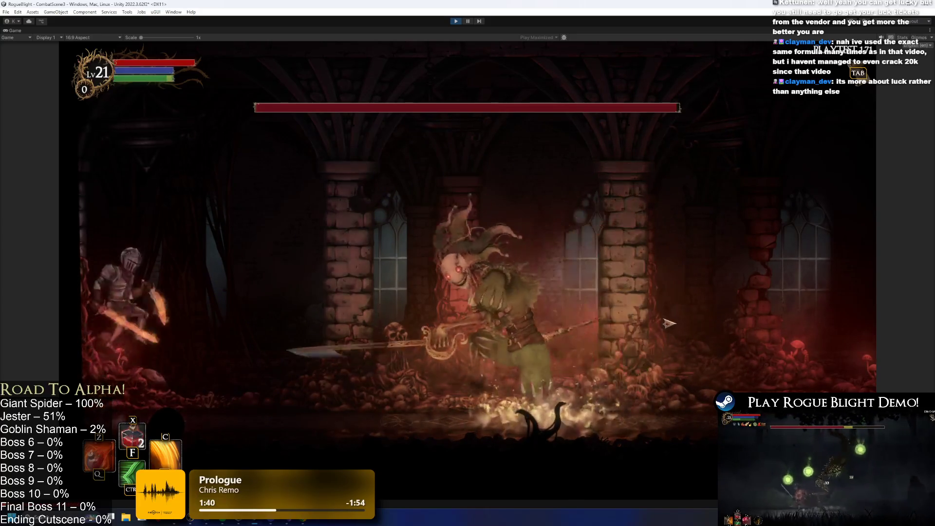
key("space")
key("ctrl")
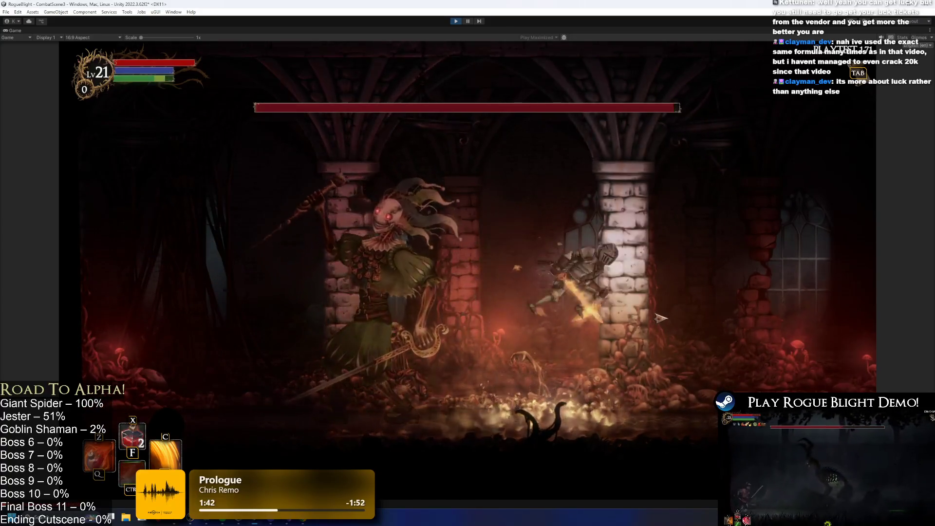
key("Right")
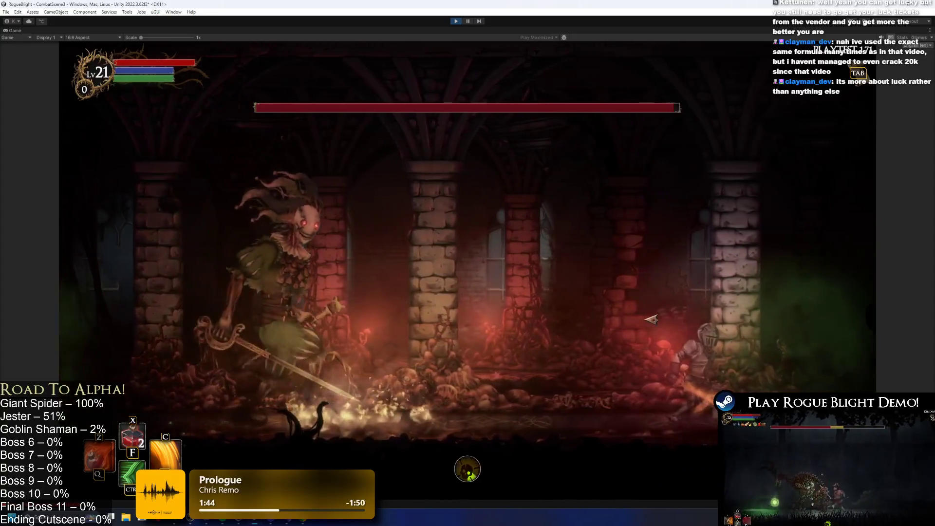
key("Left")
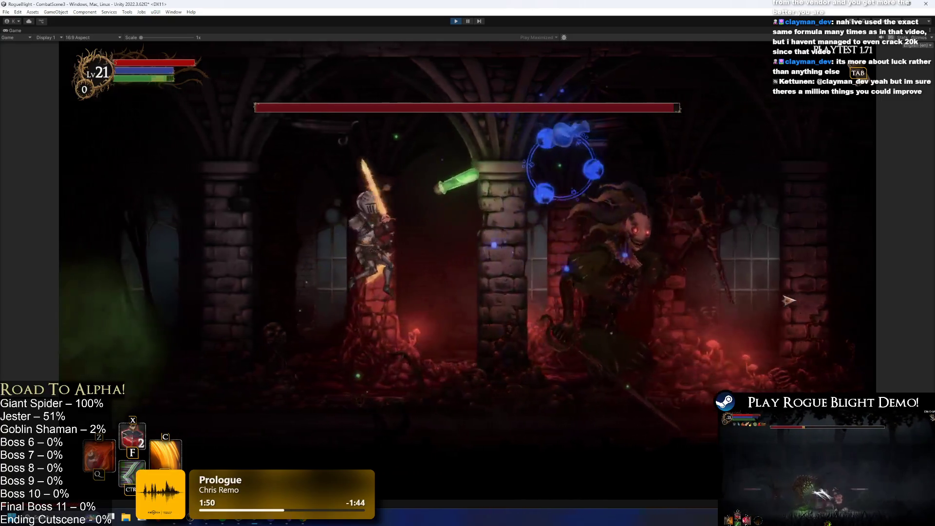
key("Left")
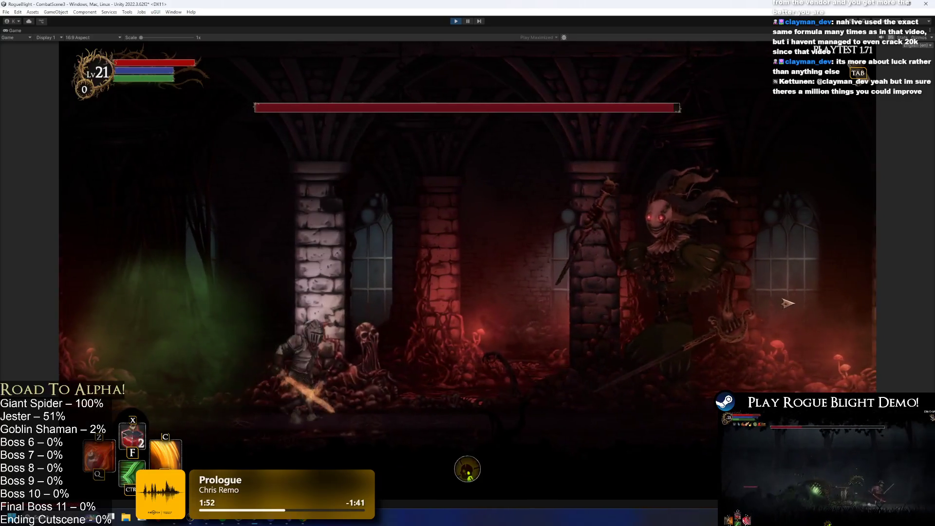
key("space")
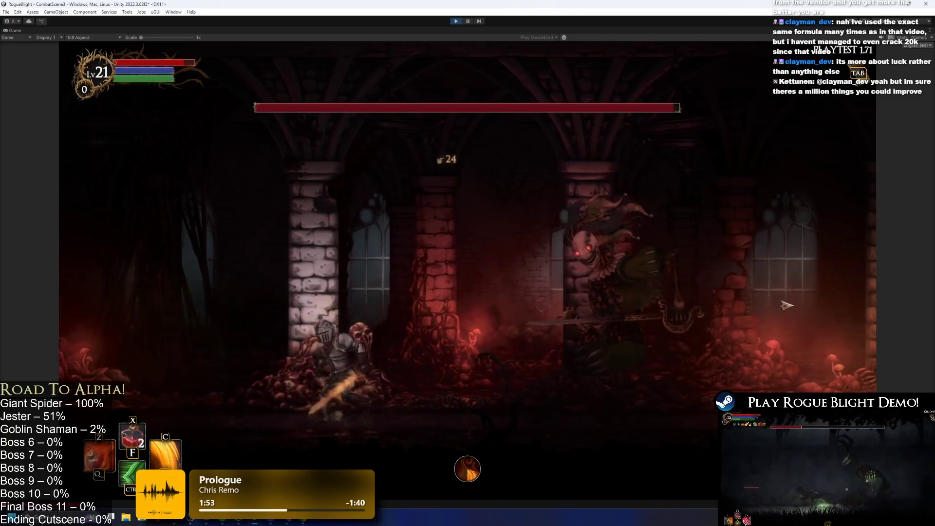
key("space")
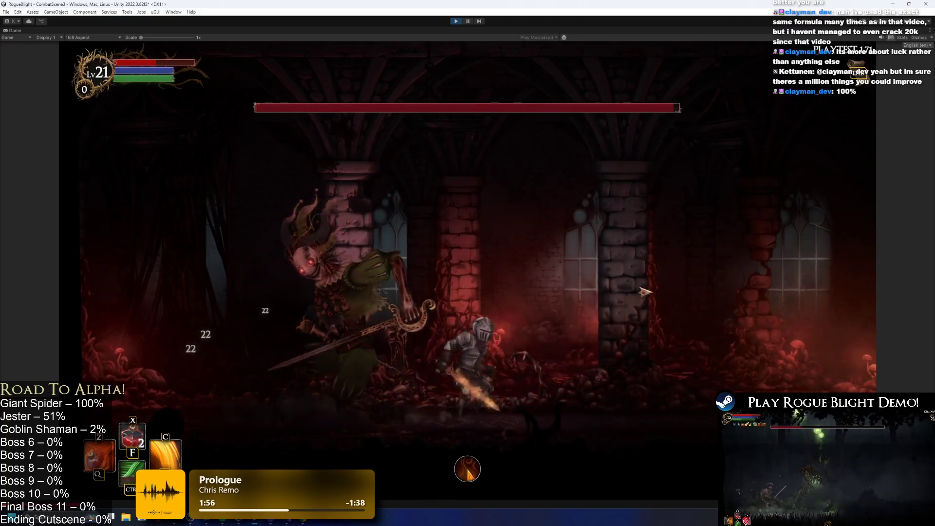
Step: Keep dodging and hitting the Jester, then use the F1 cheat to restore health and mana
key("Right")
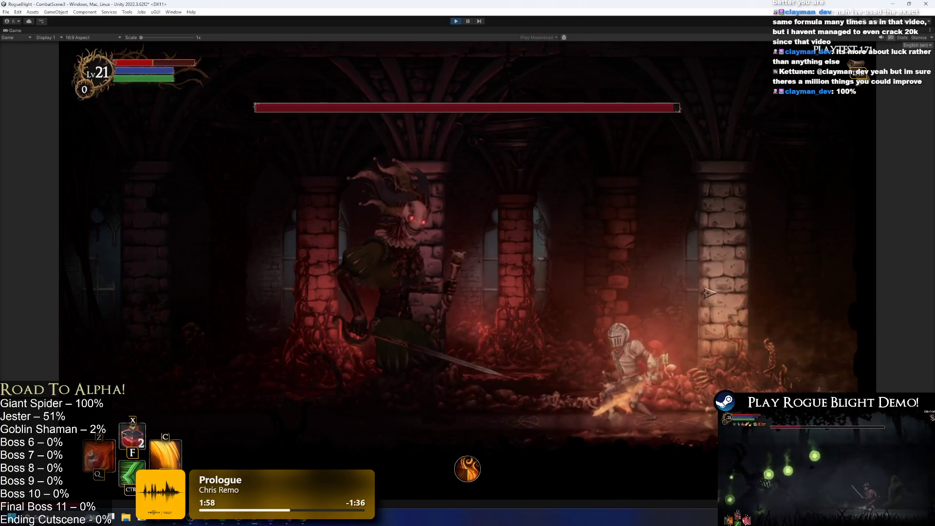
key("Left")
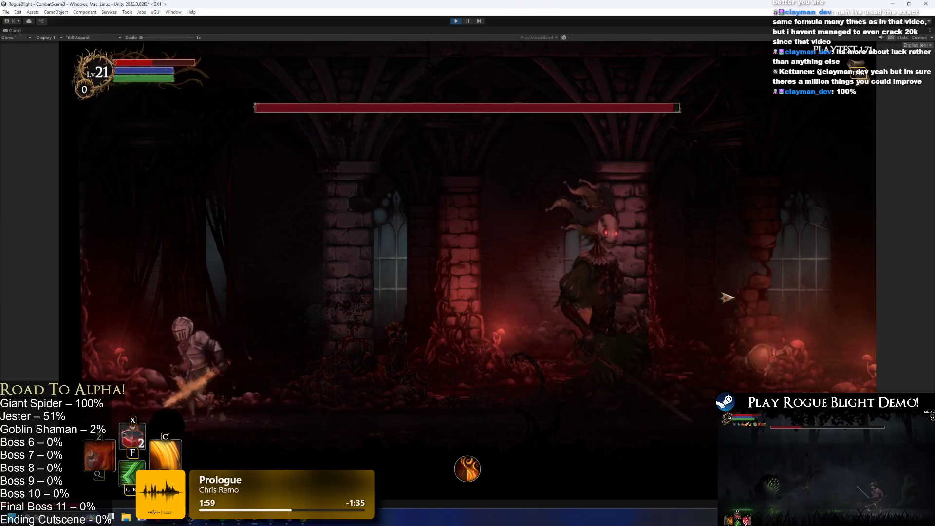
key("Right")
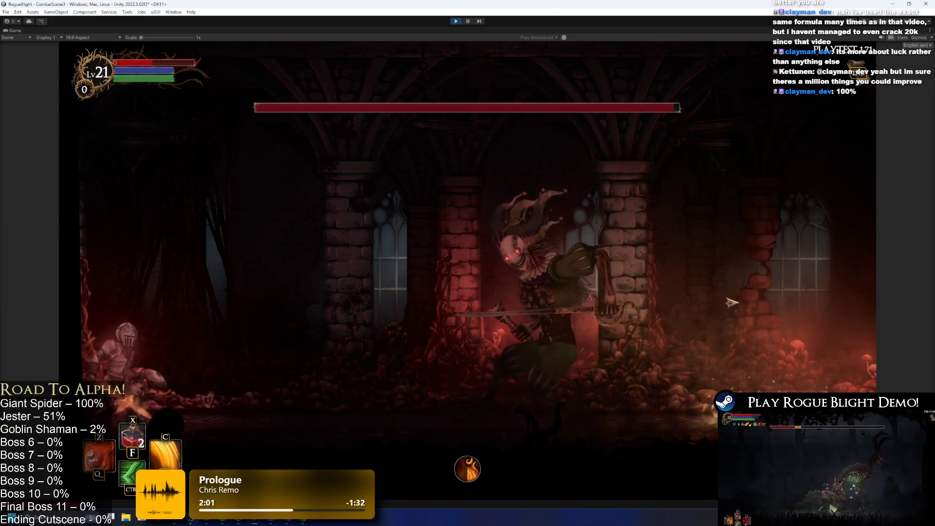
key("ctrl")
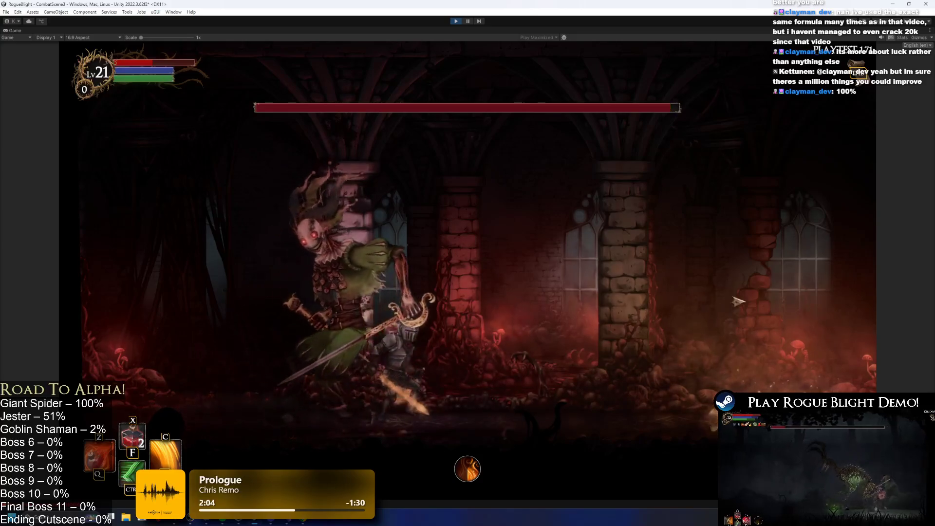
key("Right")
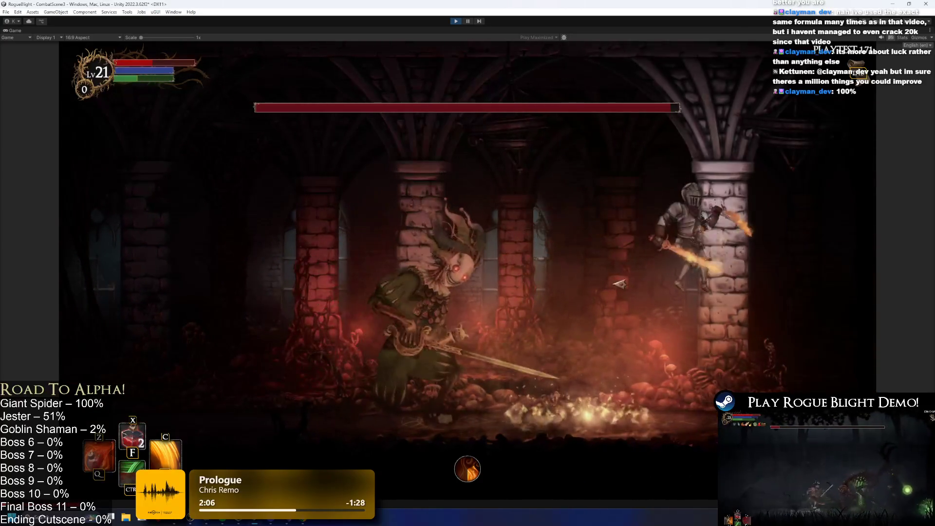
key("Left")
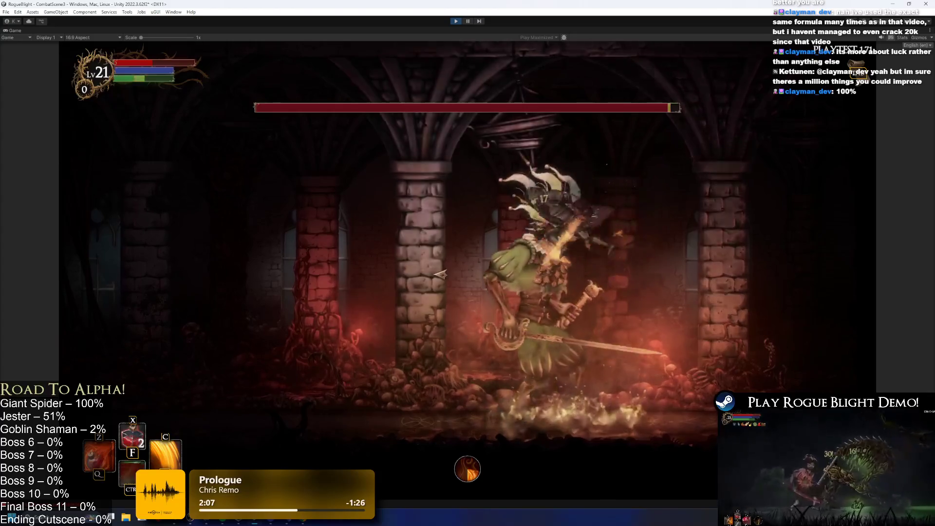
key("Left")
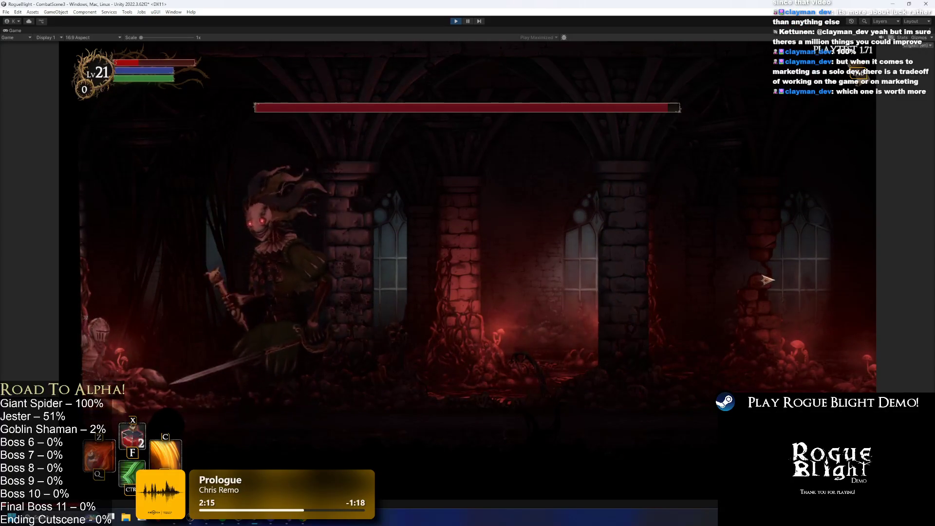
key("Right")
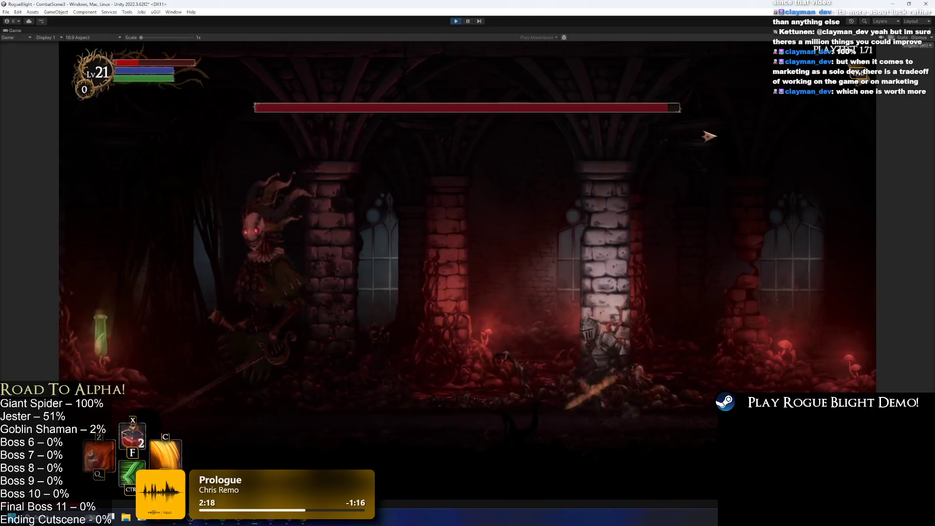
key("Right")
key("F1")
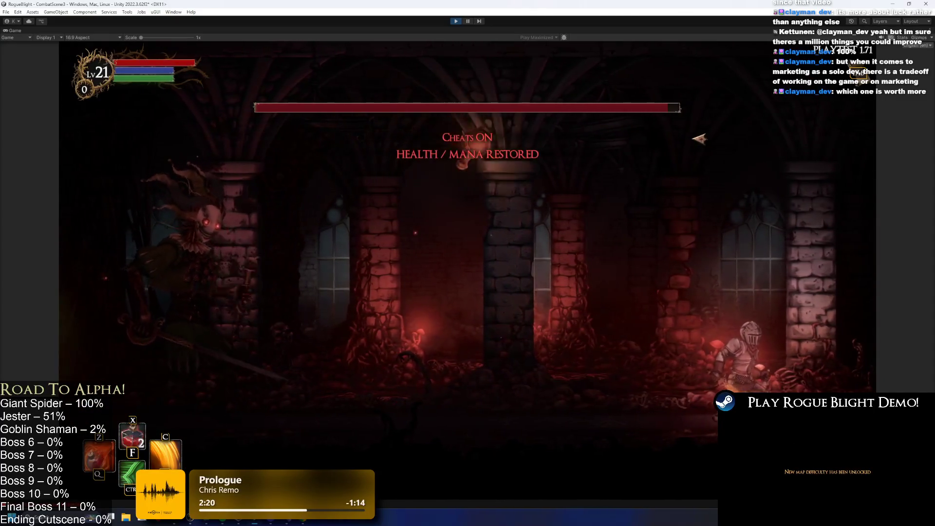
Step: Dodge the Jester's leaps by dashing, rolling and crouching back and forth across the arena
key("Right")
key("Left")
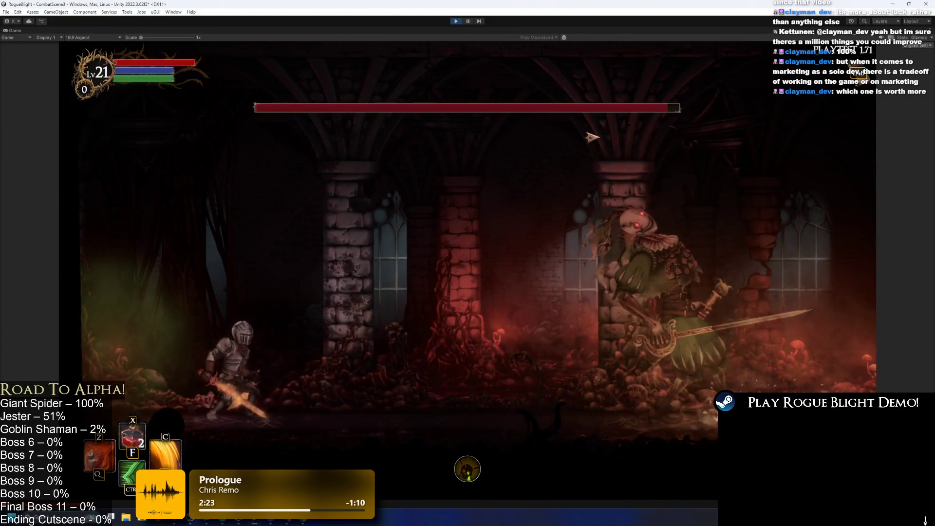
key("Right")
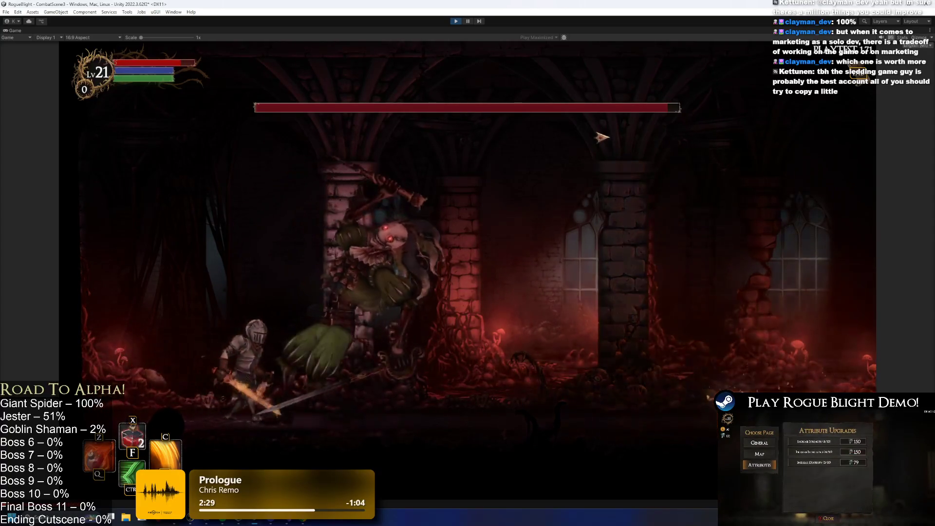
key("Right")
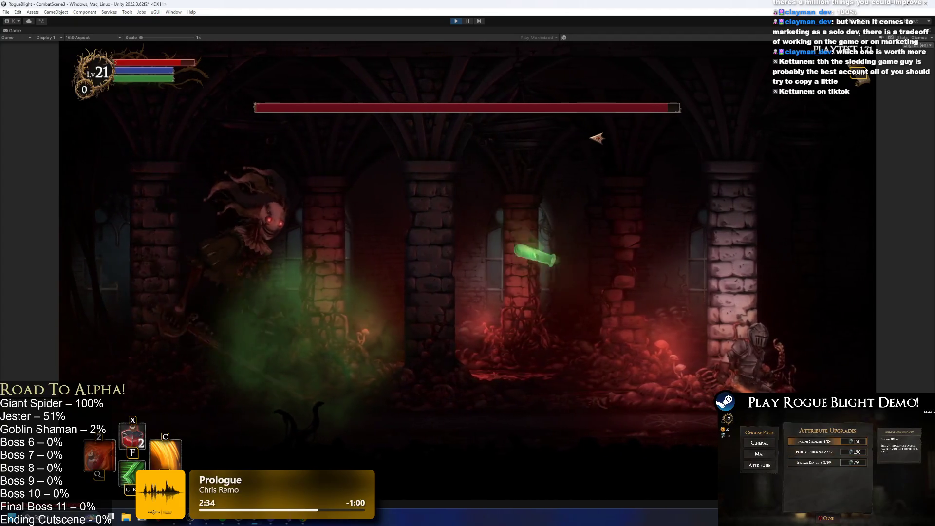
key("Left")
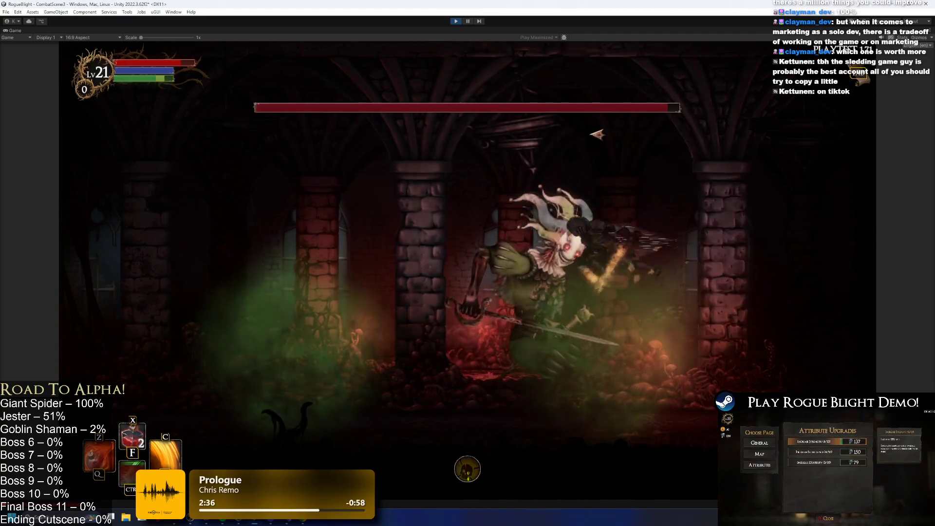
key("Left")
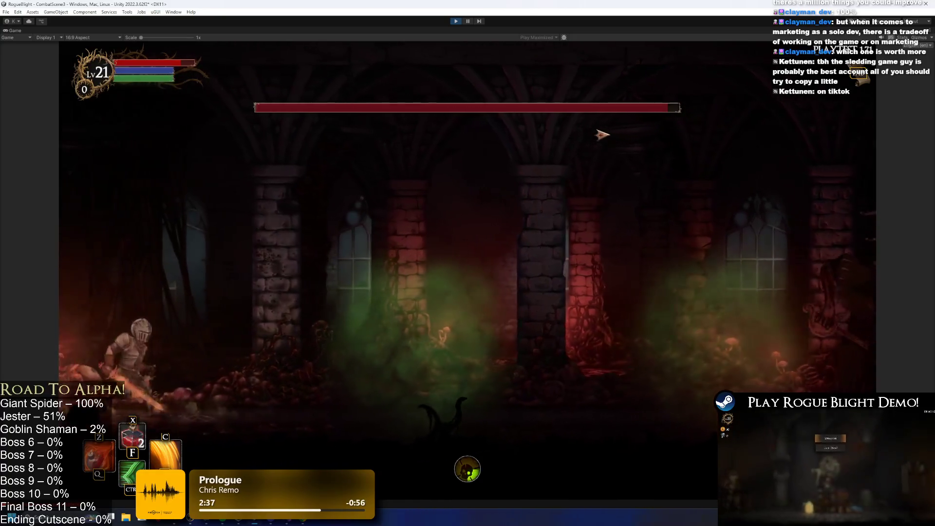
key("Left")
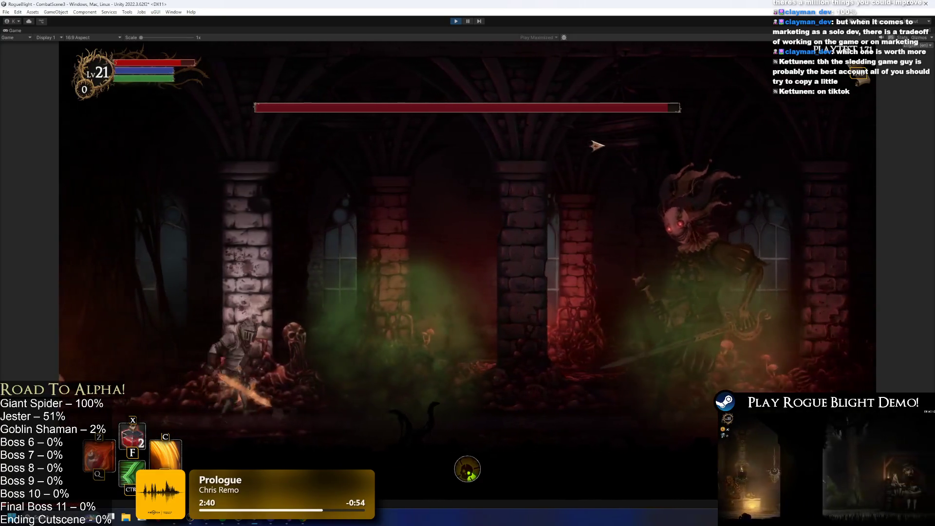
key("Left")
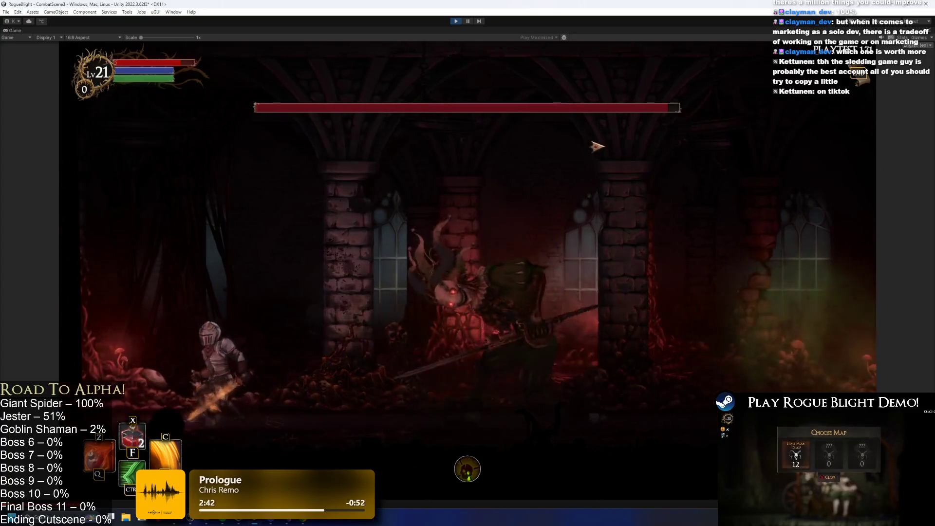
key("Right")
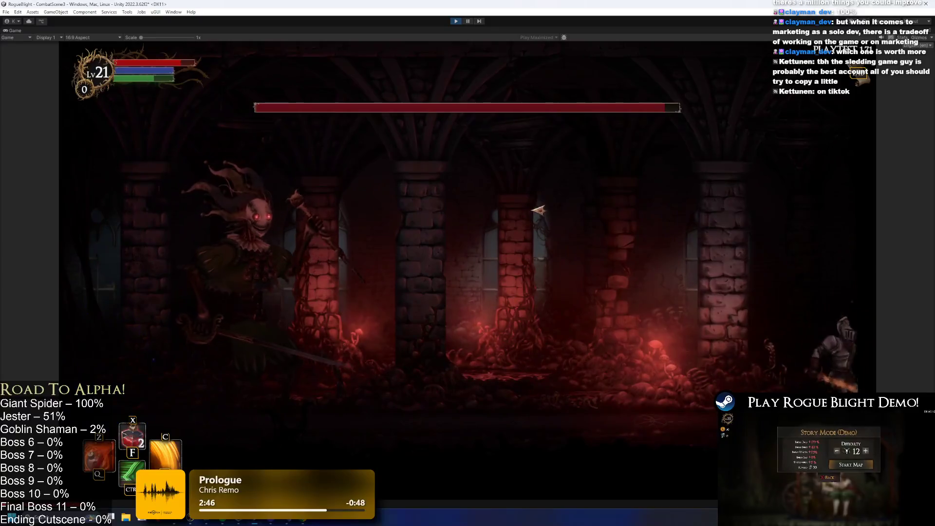
Step: Strike the Jester with flaming sword swings and the C fire skill, then retreat left
key("Left")
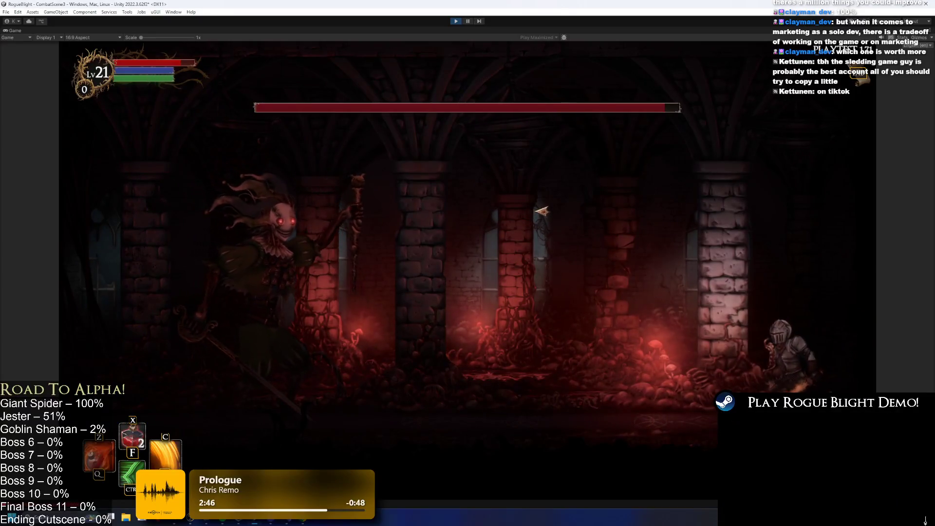
left_click(546, 211)
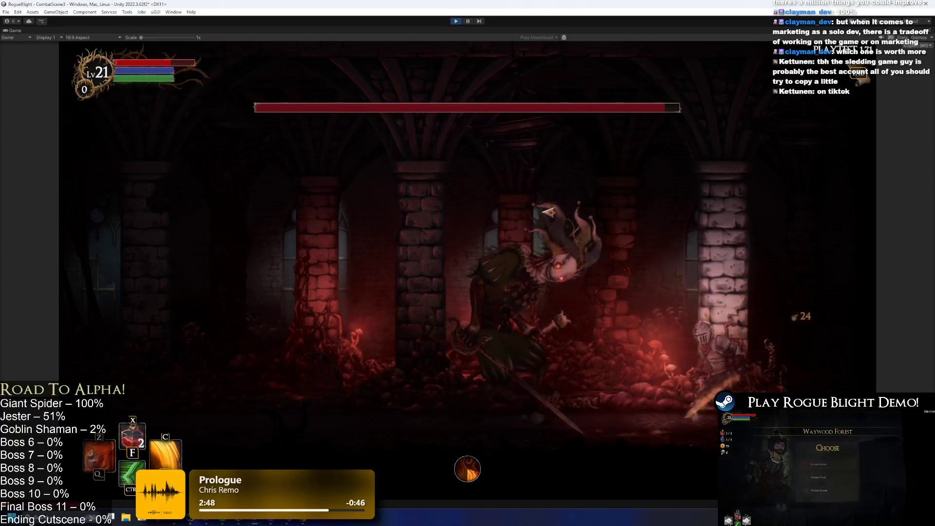
left_click(681, 260)
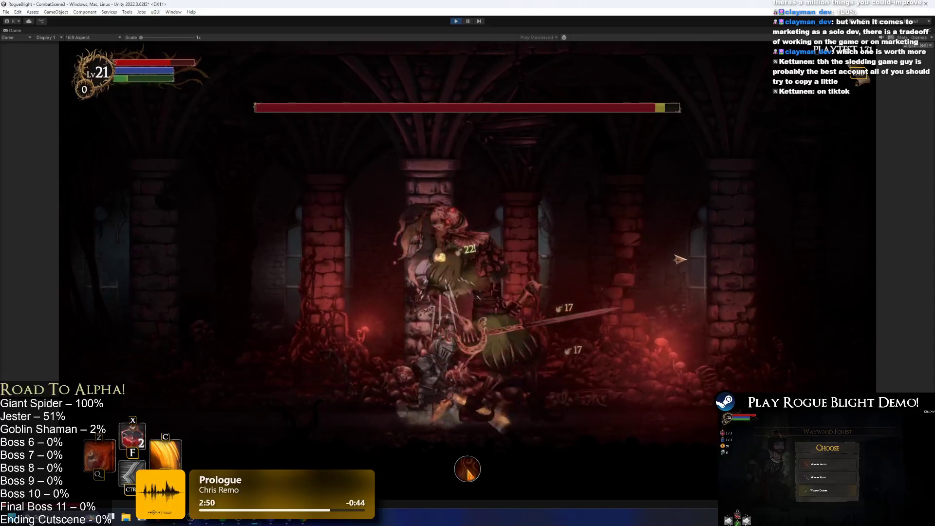
key("c")
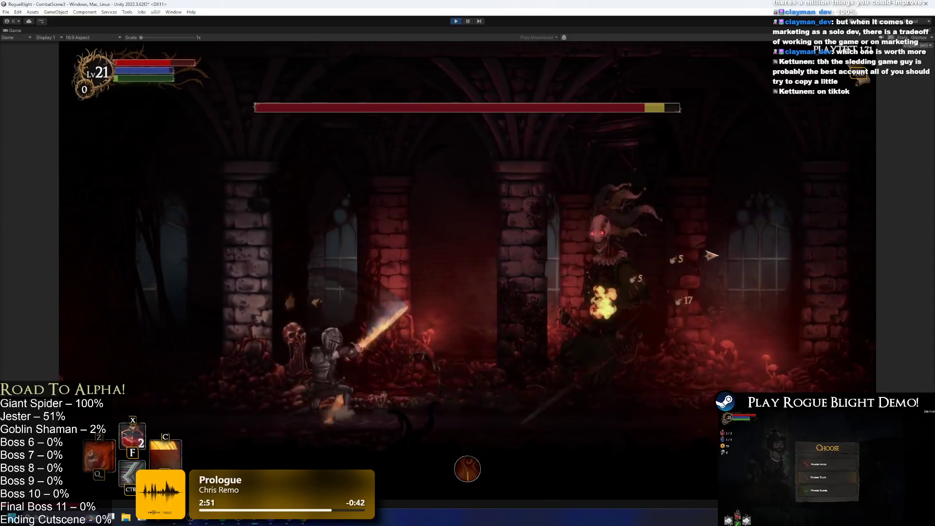
key("Left")
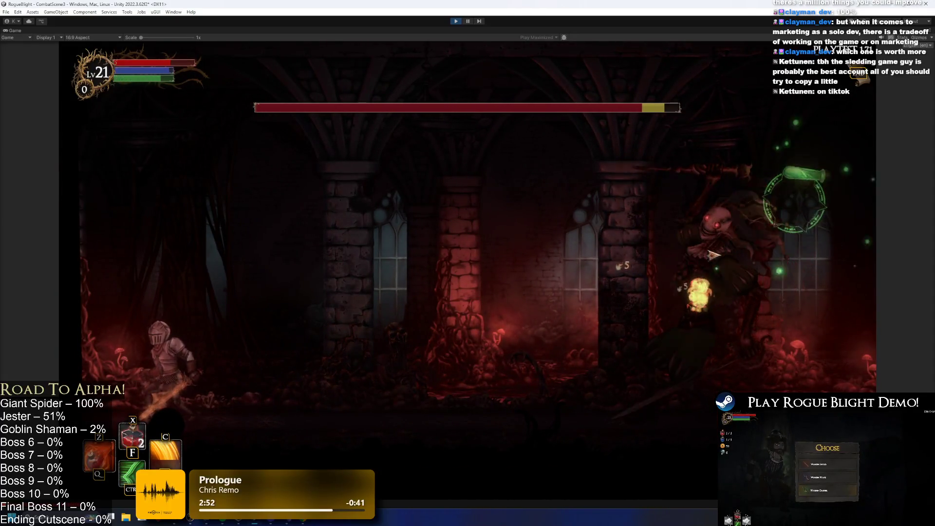
key("Left")
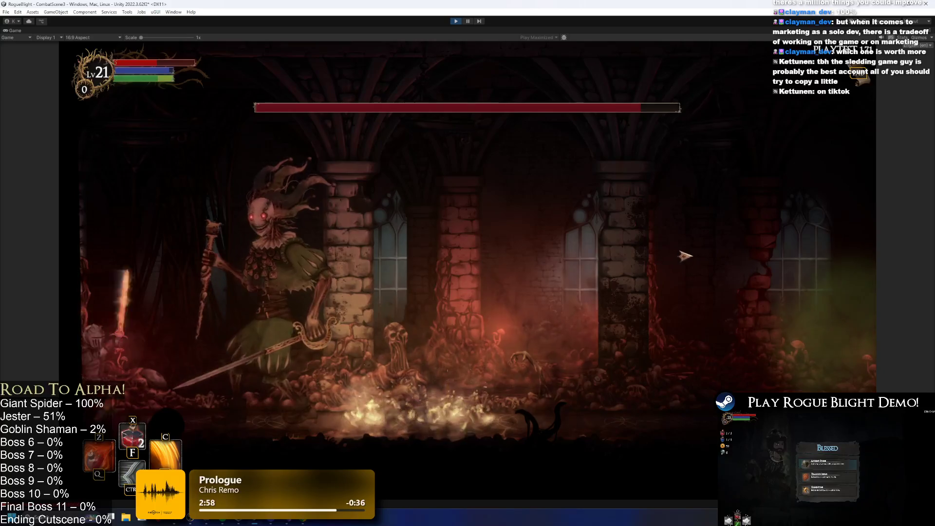
Step: Dodge the Jester's potion attack at the right edge, then back away left
key("Right")
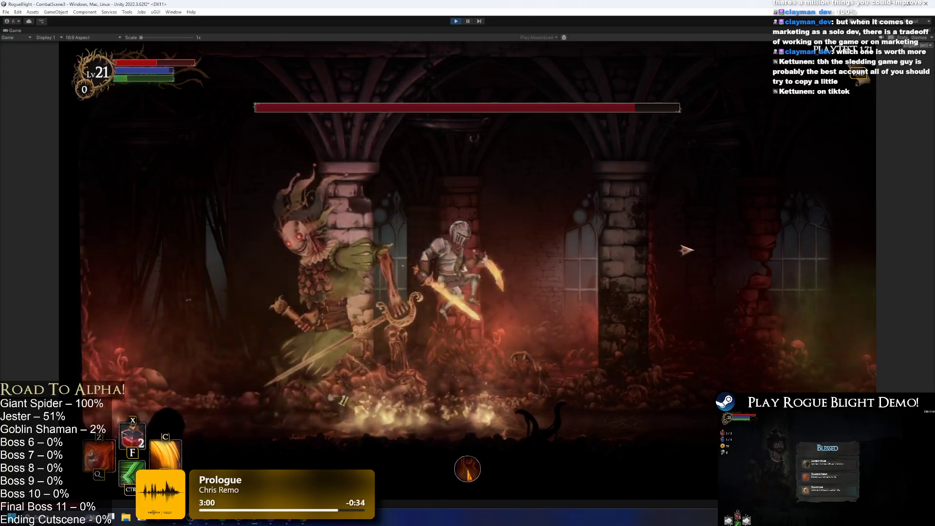
key("Right")
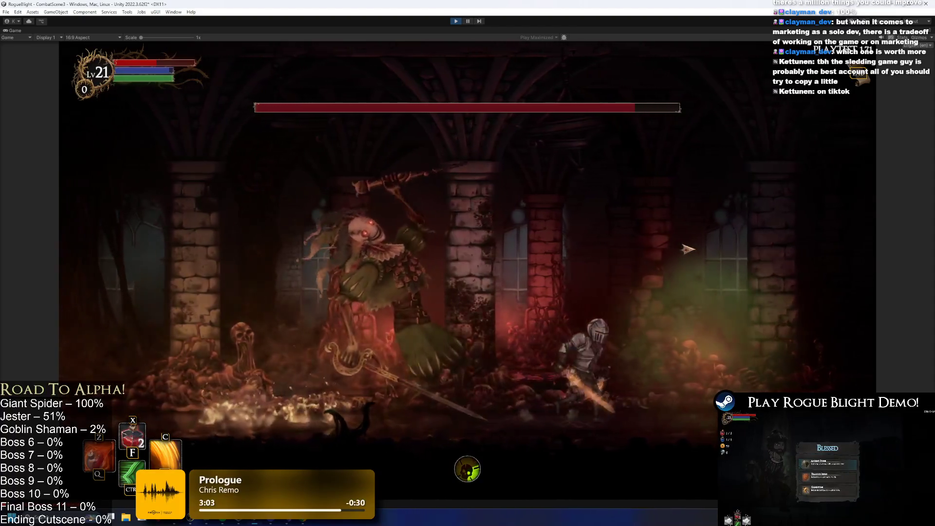
key("Right")
key("Left")
key("Left")
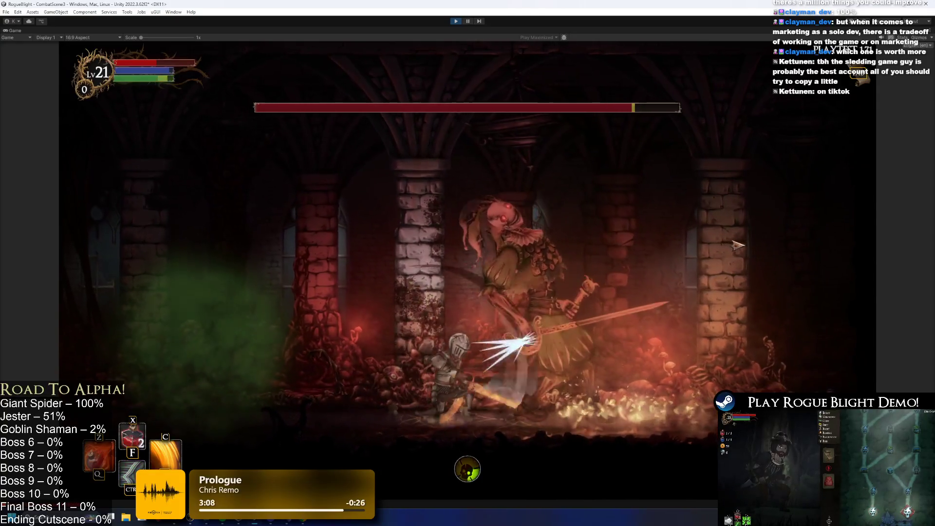
key("Left")
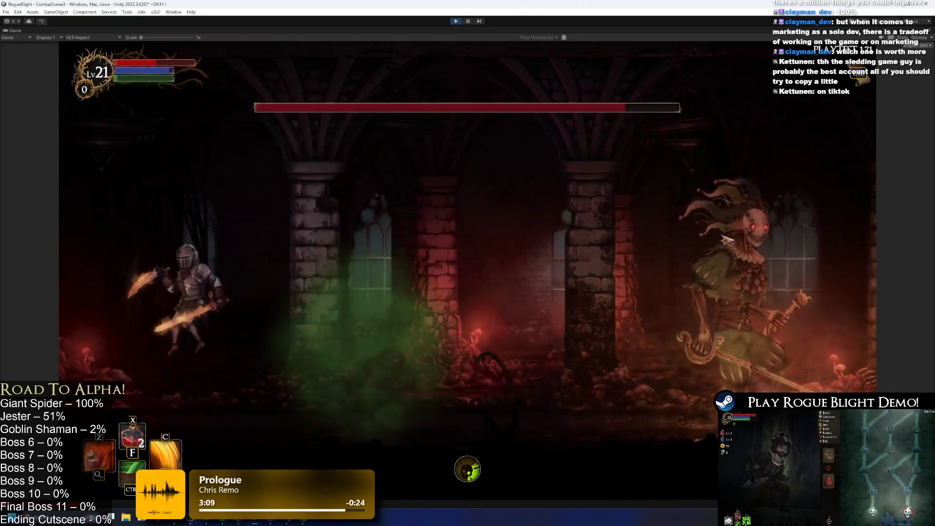
Step: Land flaming sword slashes on the Jester, including jumping mid-air slashes from both sides
left_click(728, 240)
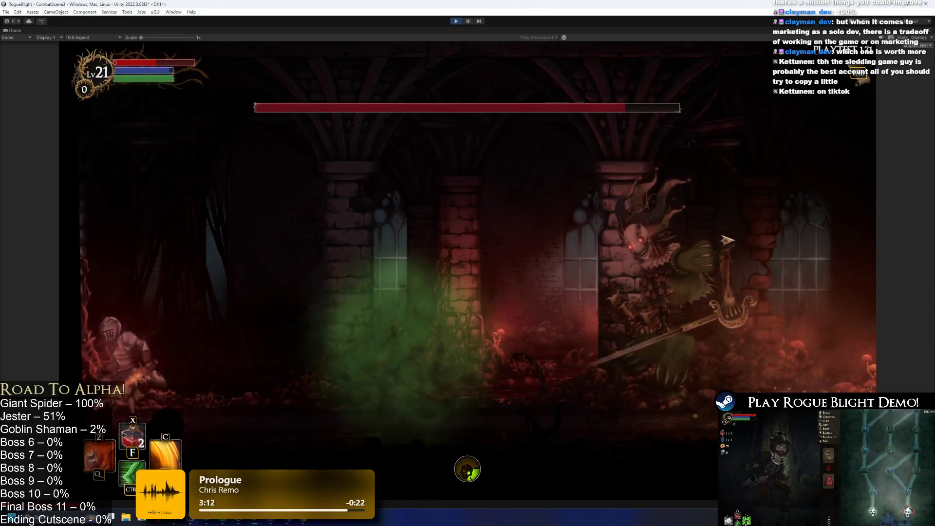
key("space")
left_click(608, 230)
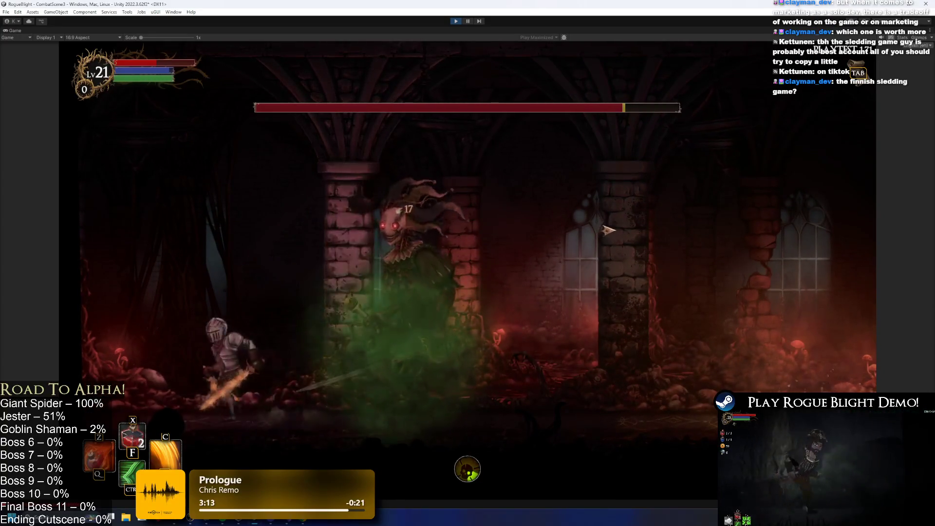
left_click(609, 230)
key("Right")
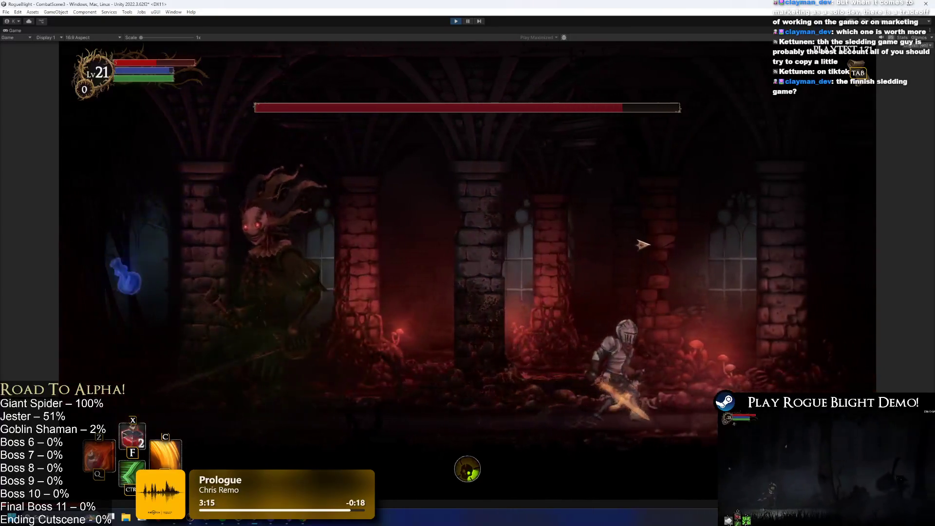
key("Right")
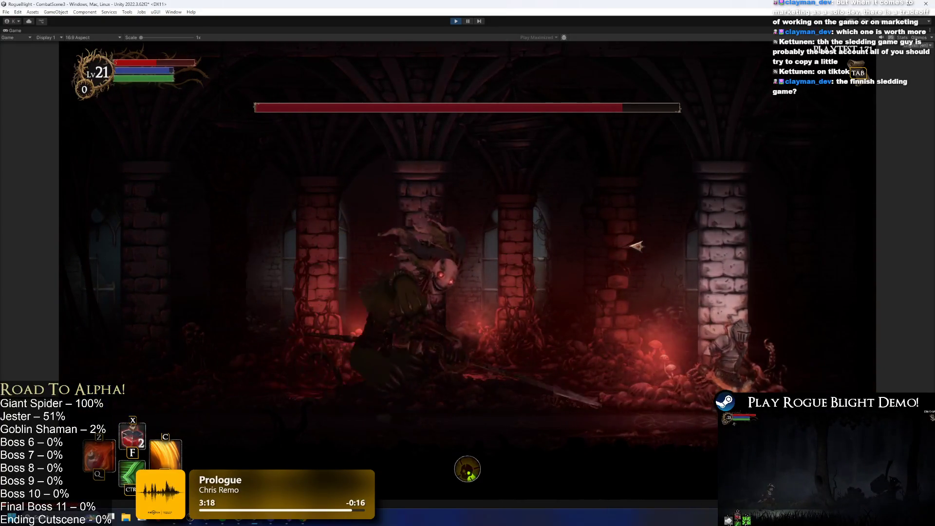
key("space")
left_click(587, 242)
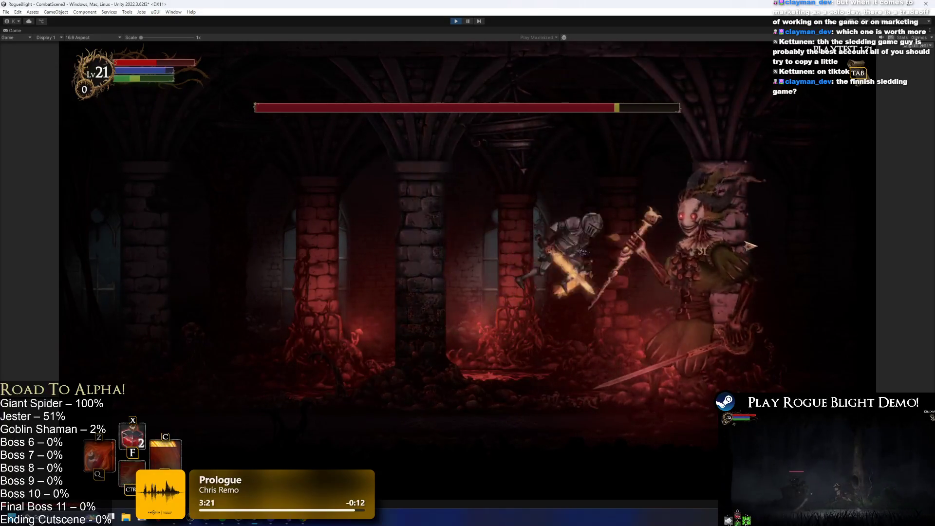
Step: Hit the Jester with a Z fire projectile, a lunging thrust and the C sword skill, then dash away
key("Left")
key("z")
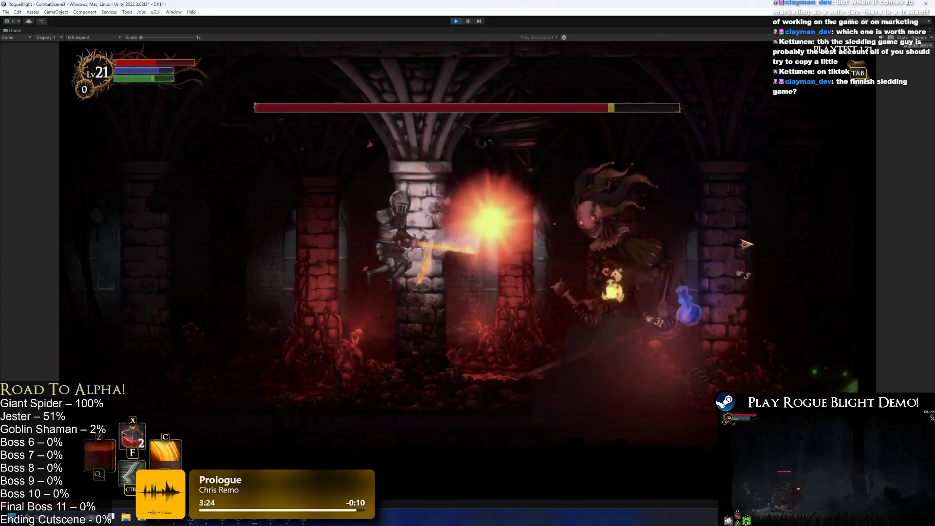
key("Right")
left_click(711, 315)
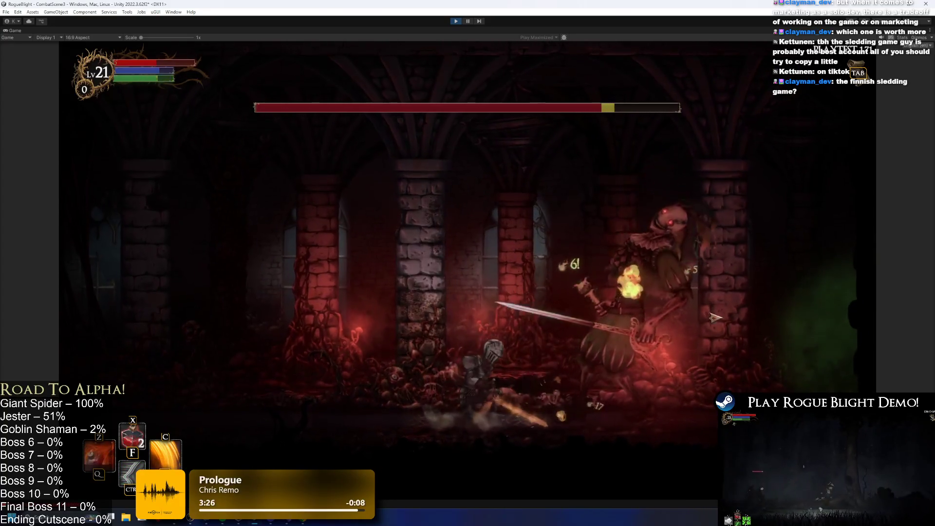
key("c")
key("Left")
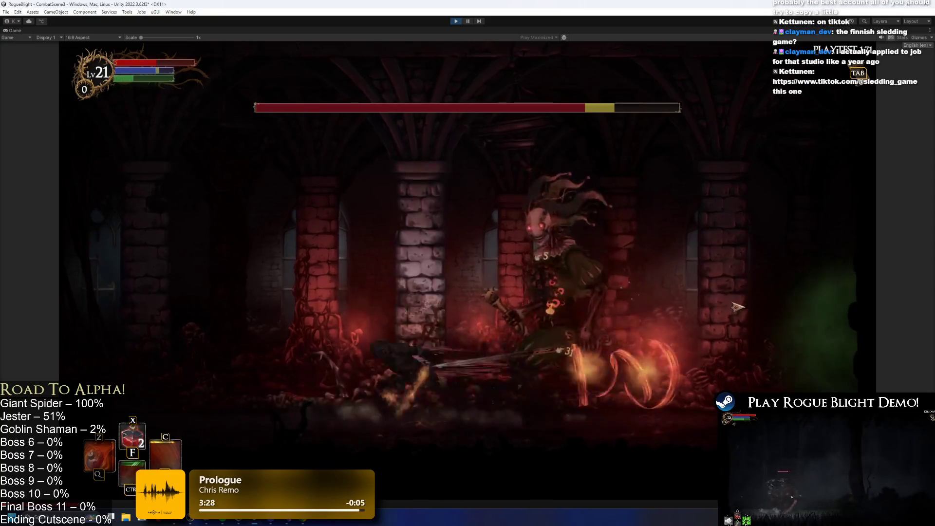
key("Left")
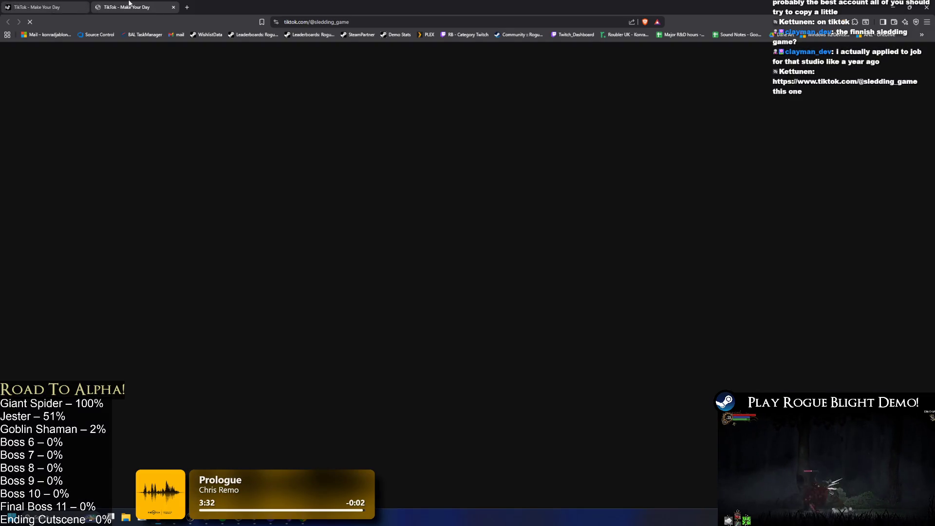
key("alt+Tab")
key("ctrl")
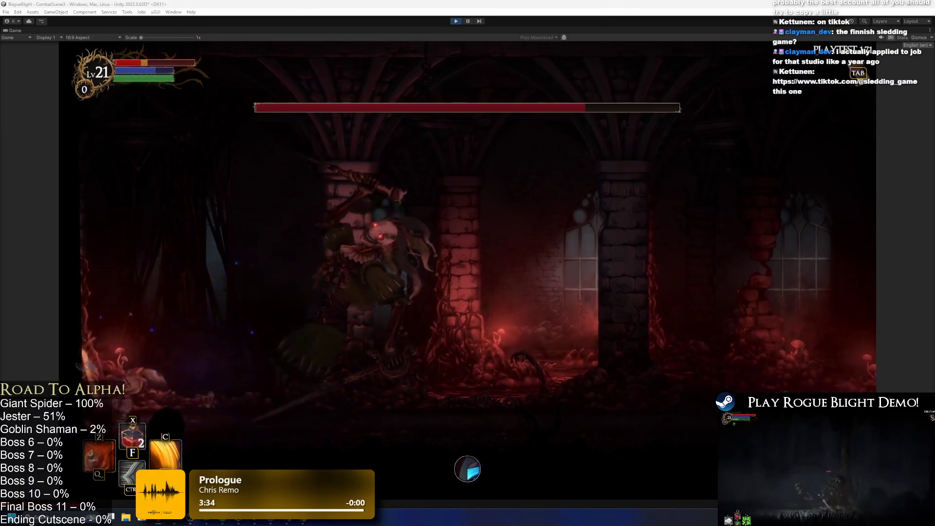
Step: Pause and resume the game, enable cheats with D and restore health and mana with H
key("Escape")
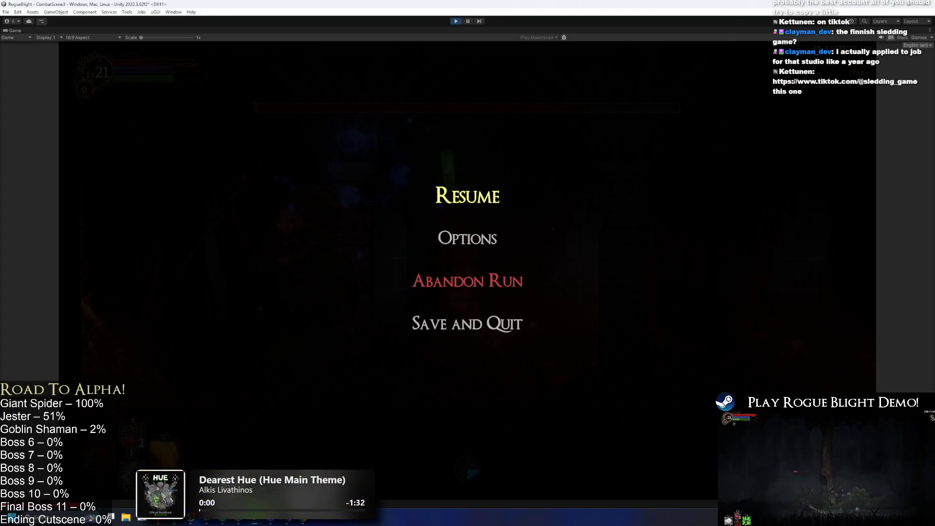
key("Escape")
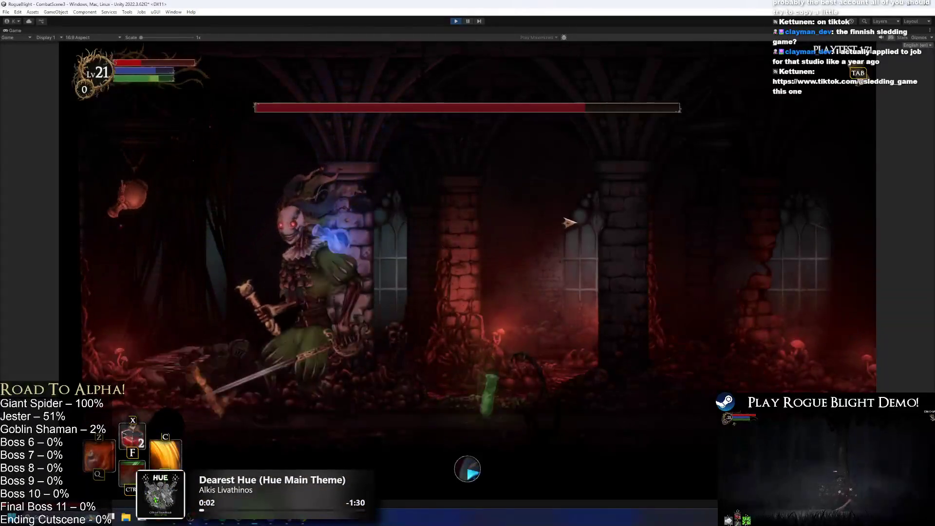
key("d")
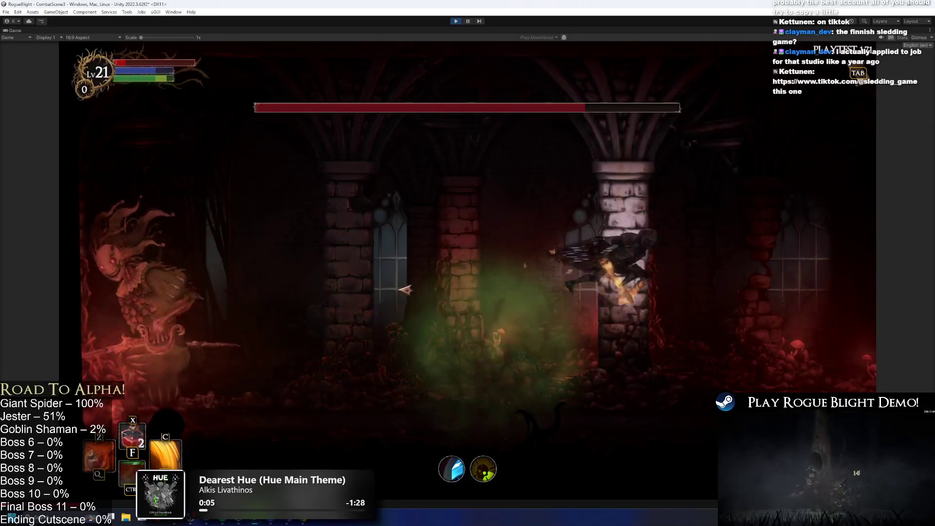
key("h")
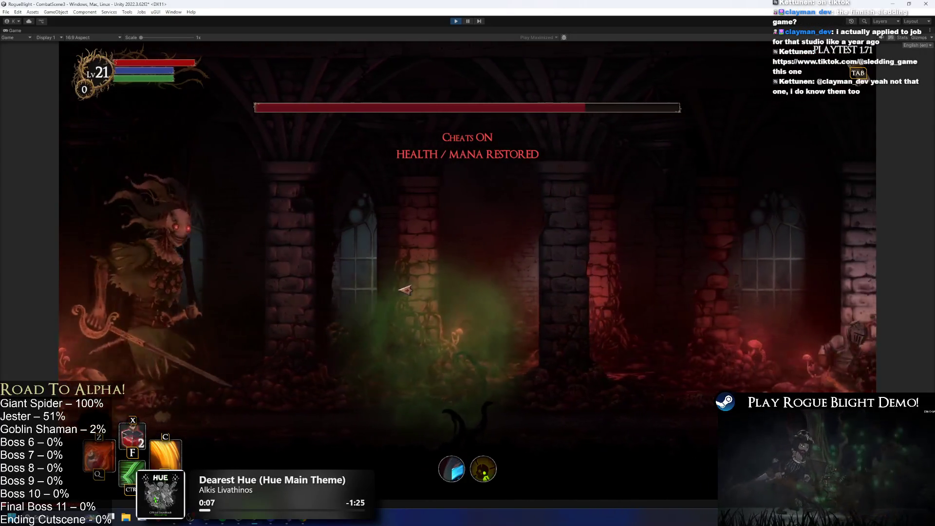
Step: Hit the boss with a fiery spin attack and repeated fiery slashes
key("c")
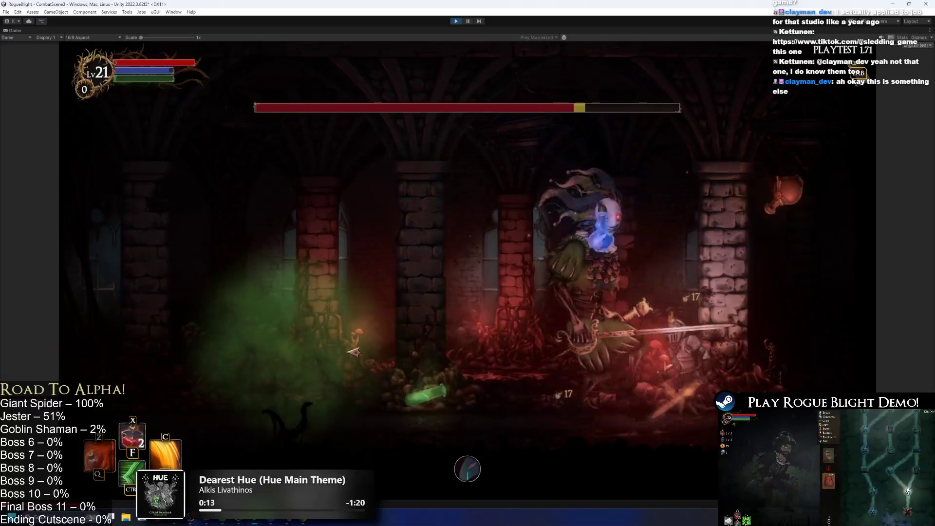
key("a")
key("a")
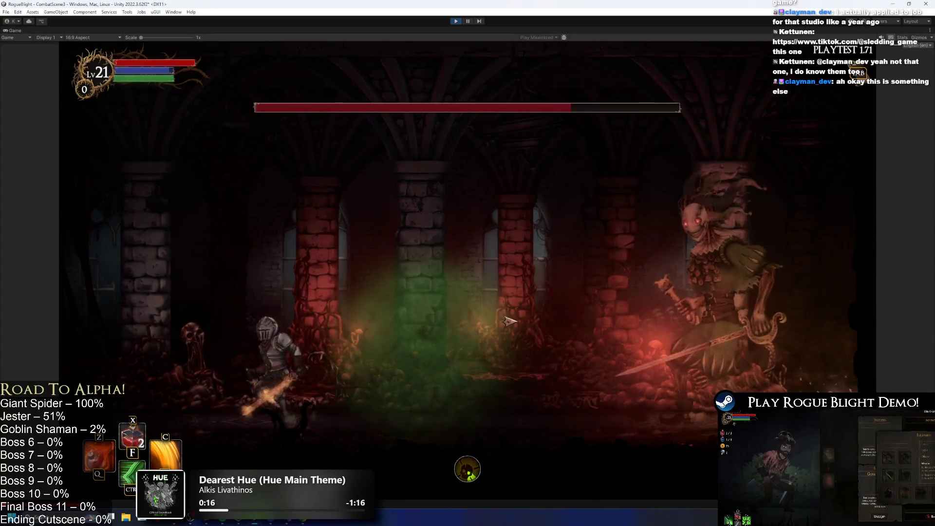
key("a")
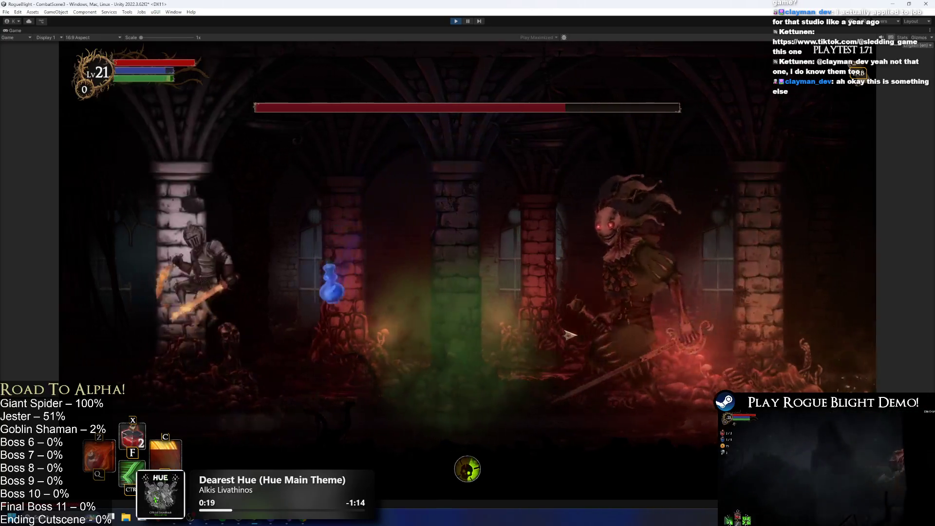
key("a")
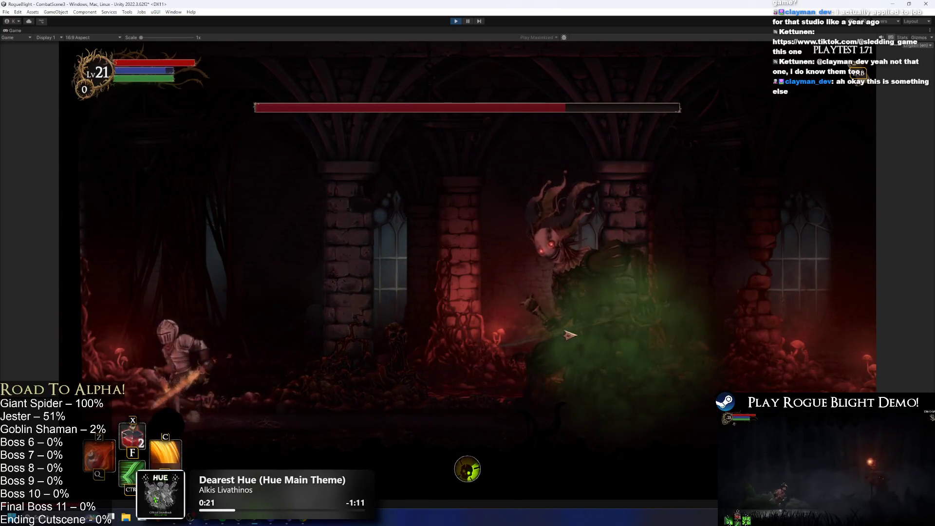
Step: Keep maneuvering left and right around the boss, then stop the playtest with Ctrl+P
key("d")
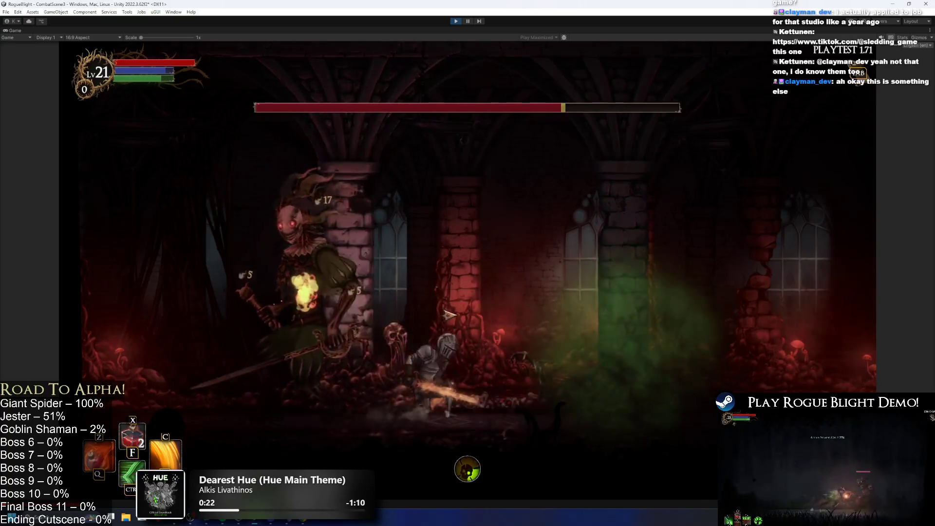
key("d")
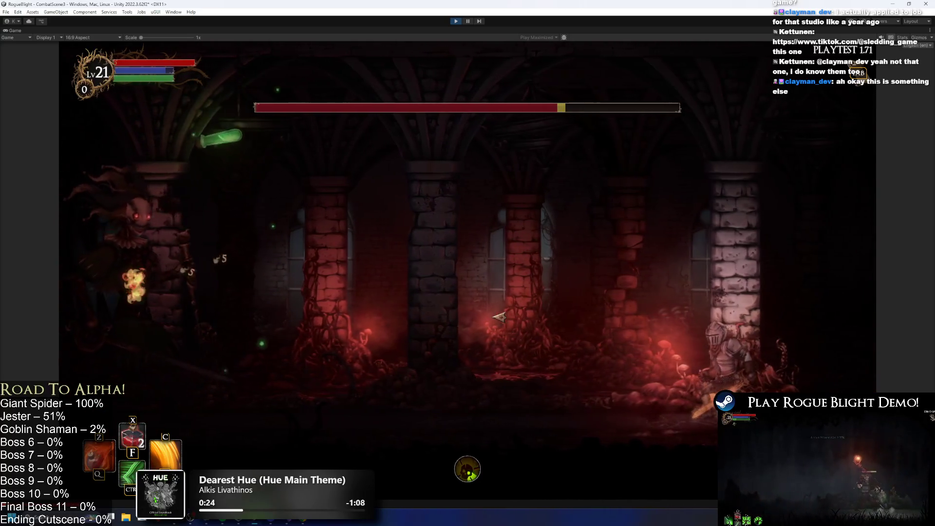
key("d")
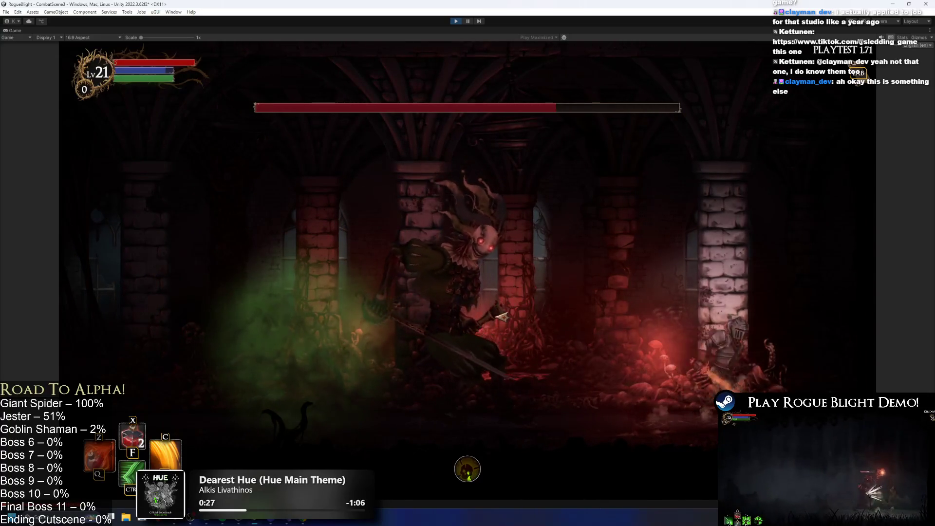
key("a")
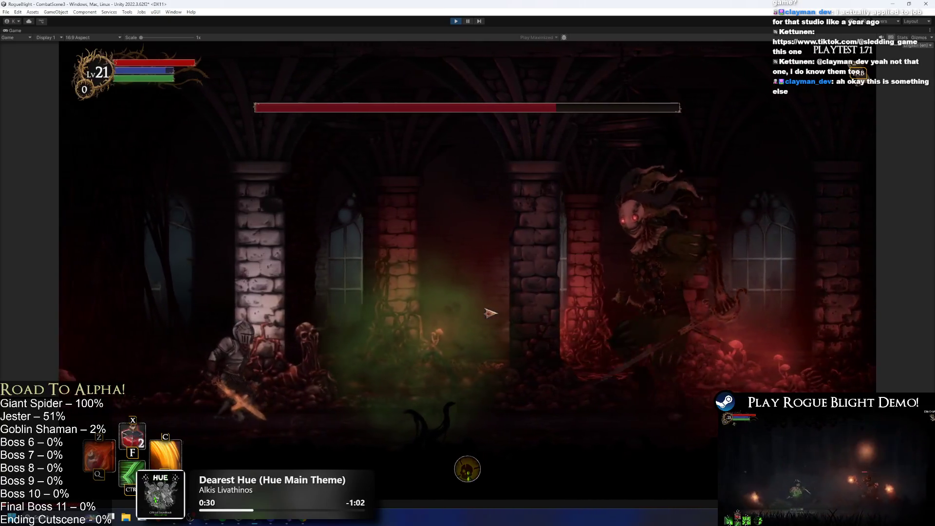
key("d")
key("a")
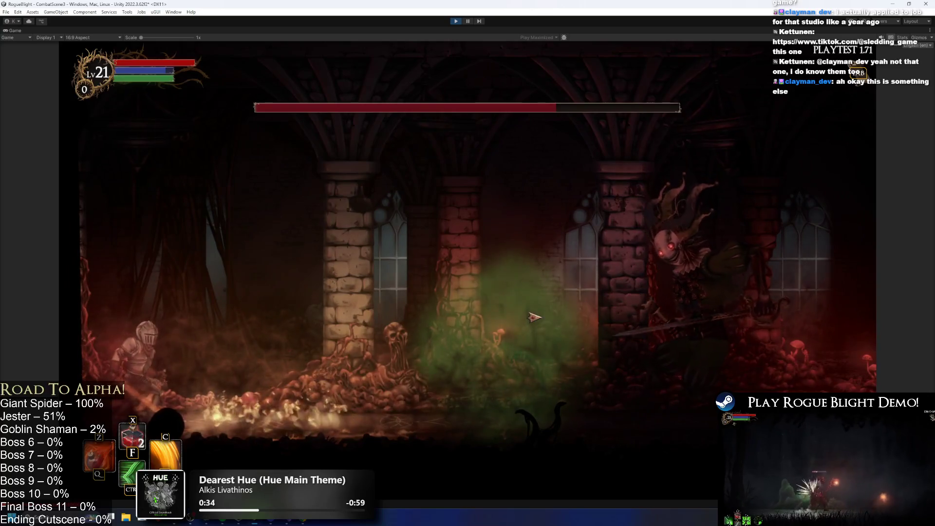
key("d")
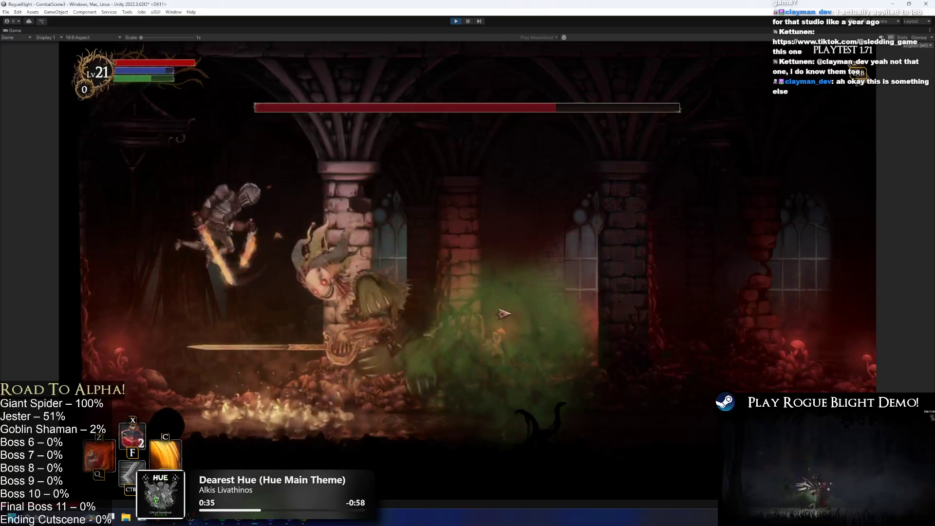
key("d")
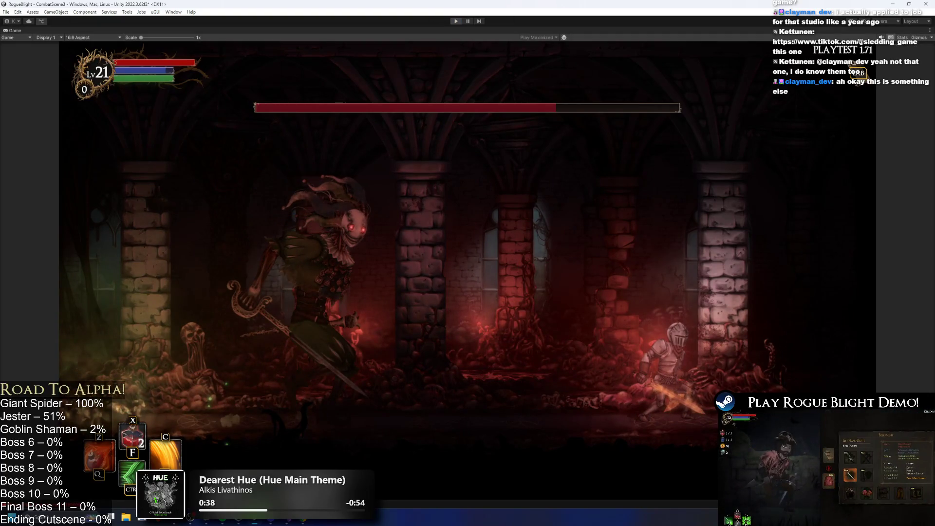
key("ctrl+p")
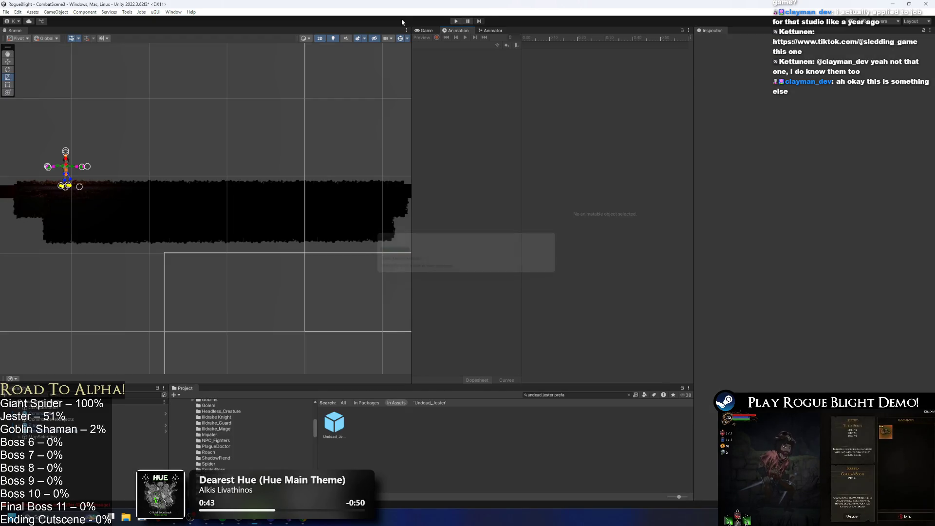
Step: Open Undead_Jester_Prefab and select the SR_Laugh_UndeadJestert animation clip
double_click(340, 424)
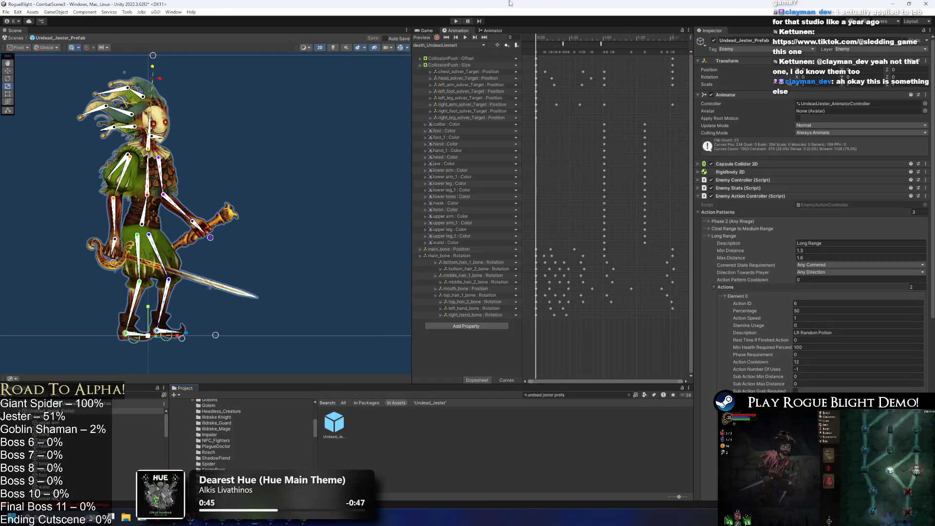
left_click(453, 45)
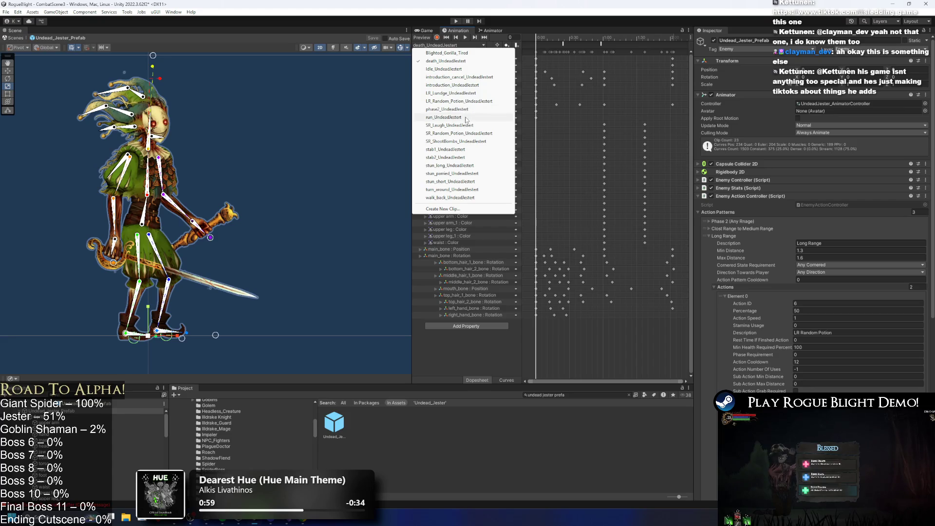
left_click(466, 125)
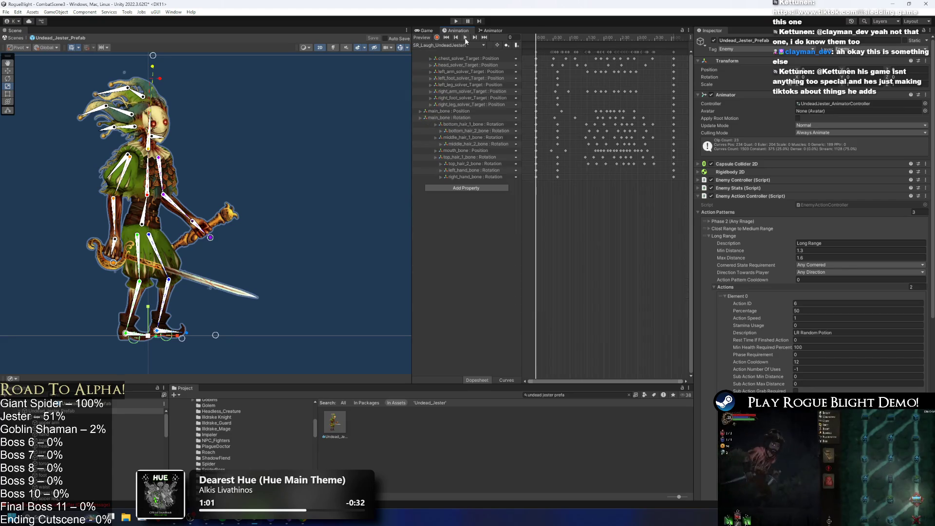
Step: Play the laugh clip preview and recentre the jester in the view
left_click(465, 38)
scroll(185, 187, "down", 2)
left_click(175, 111)
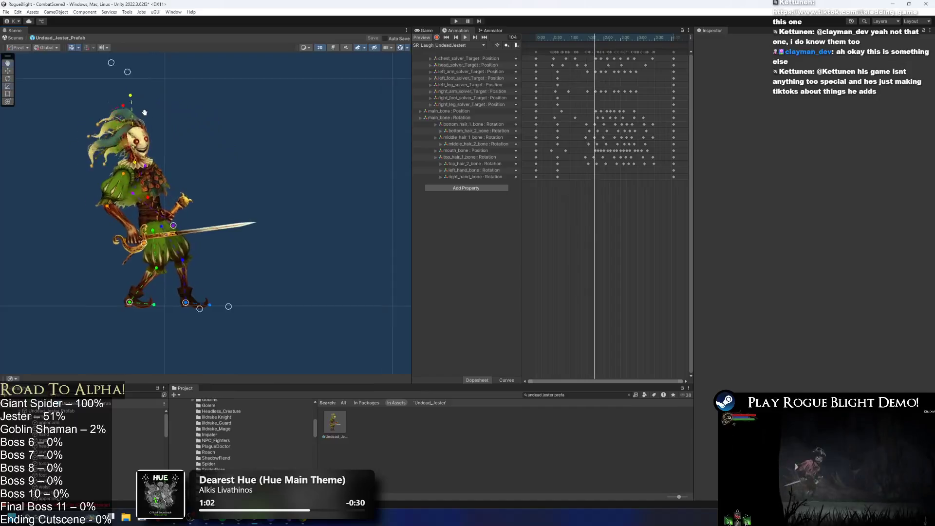
left_click_drag(139, 112, 200, 131)
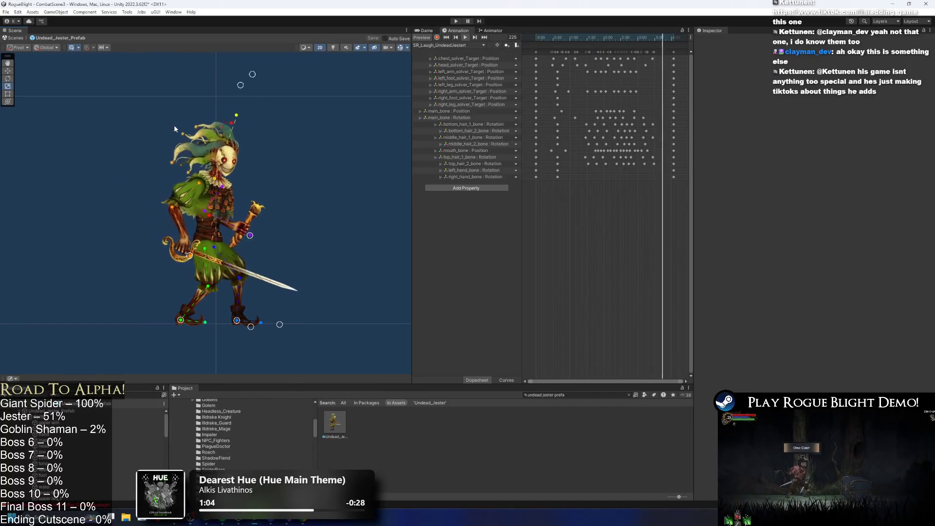
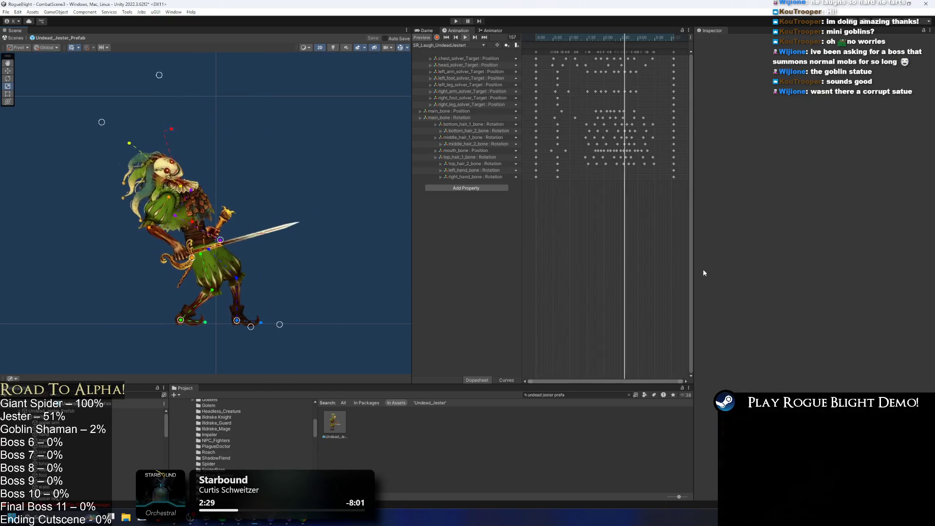
Step: Preview the laugh animation, scrubbing from frame 39 to 144 and playing it through
left_click(559, 43)
left_click_drag(559, 43, 561, 43)
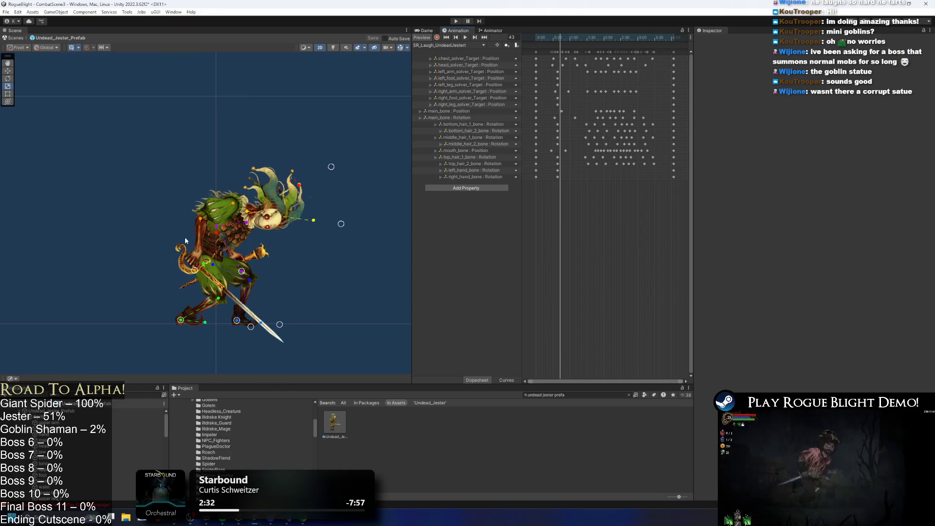
mouse_move(561, 38)
left_mouse_down()
mouse_move(660, 39)
mouse_move(639, 41)
left_mouse_up()
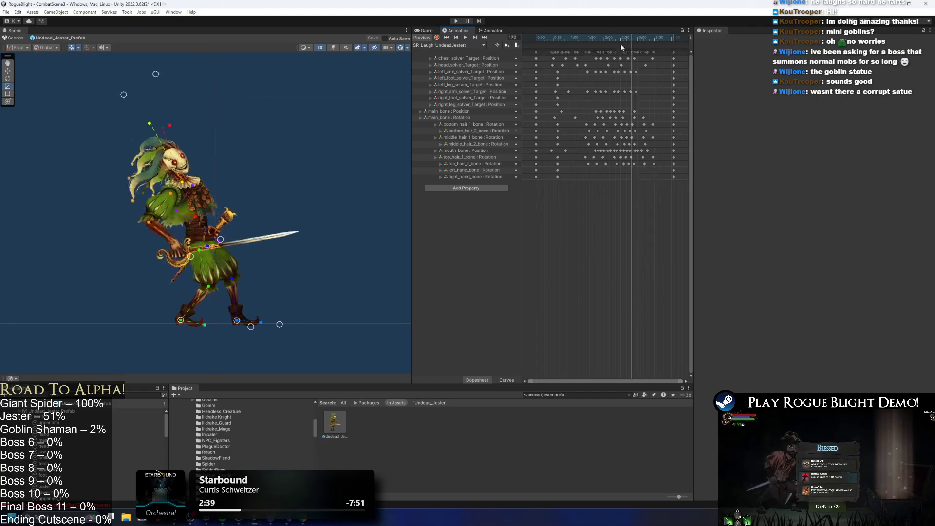
left_click(466, 38)
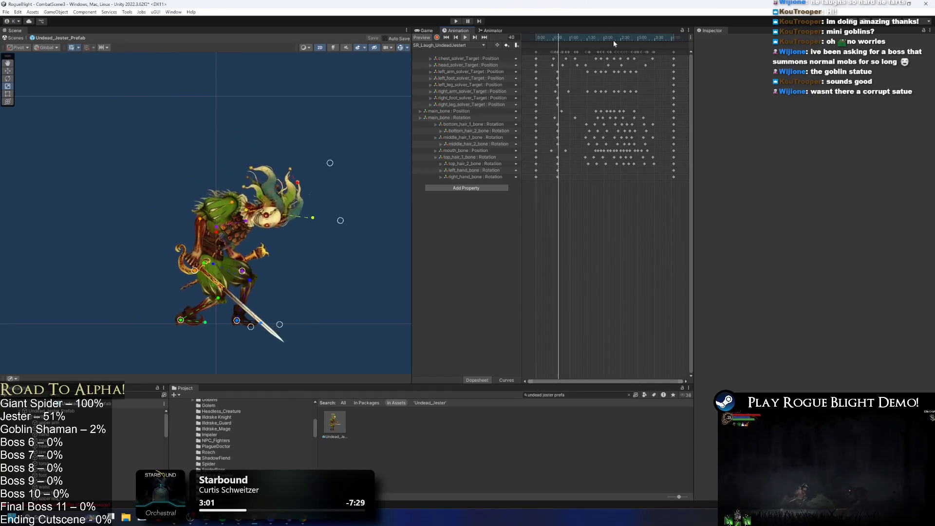
left_click_drag(555, 38, 558, 39)
key("super+d")
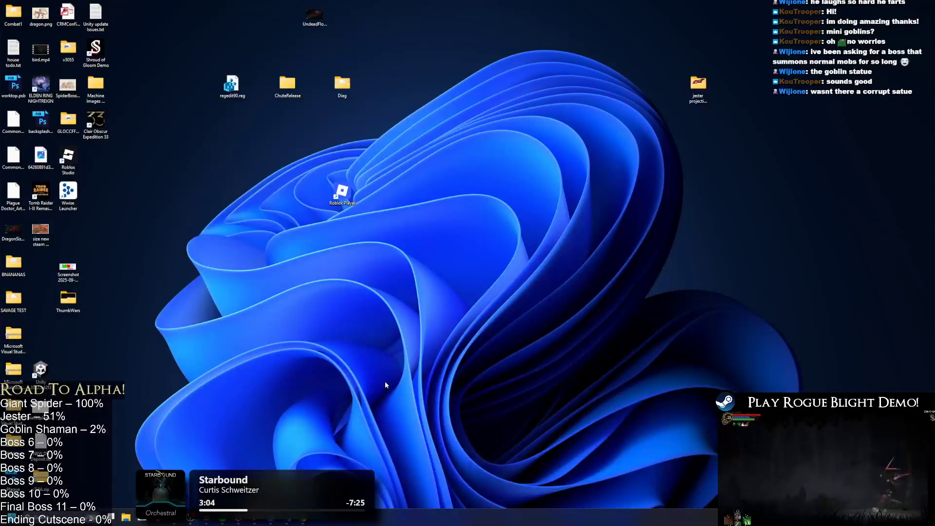
key("super+d")
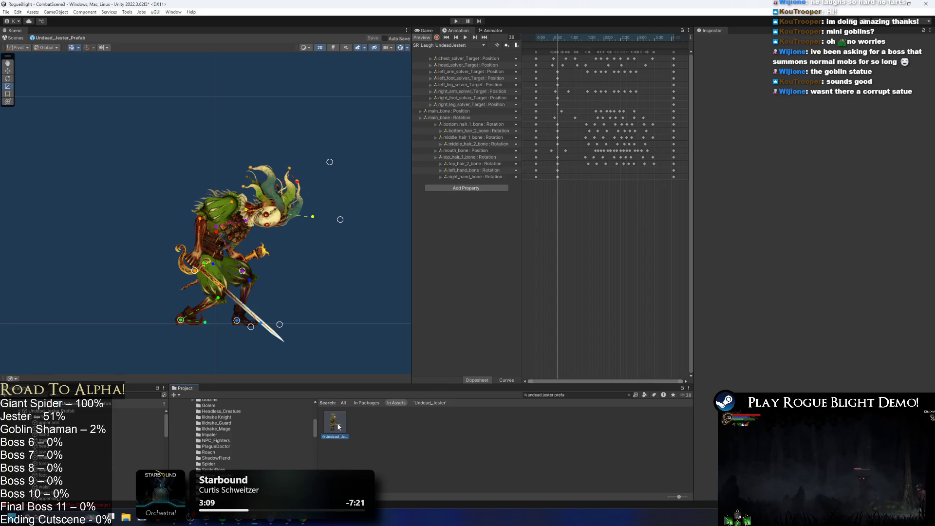
Step: Collapse the Long Range pattern and Enemy Action Controller, then expand Projectile Controller
left_click(736, 284)
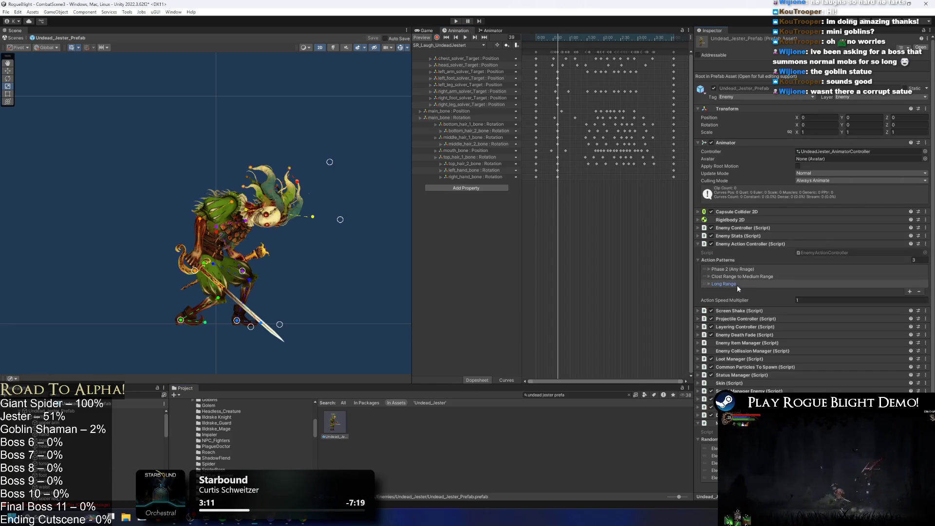
scroll(737, 300, "down", 1)
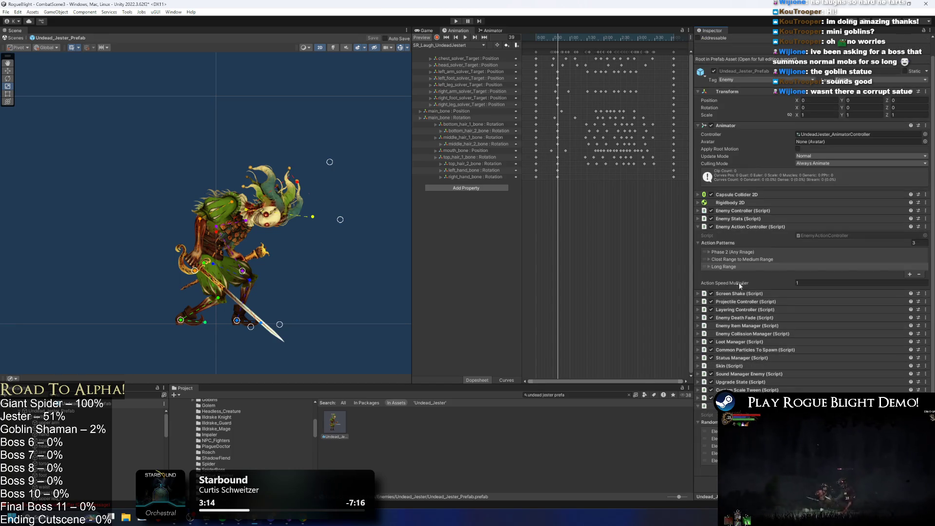
scroll(752, 229, "up", 1)
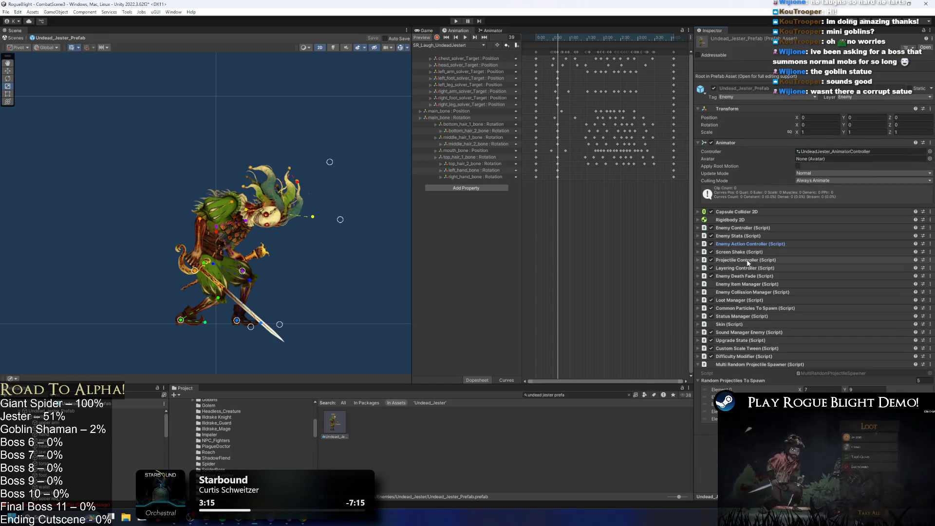
left_click(755, 243)
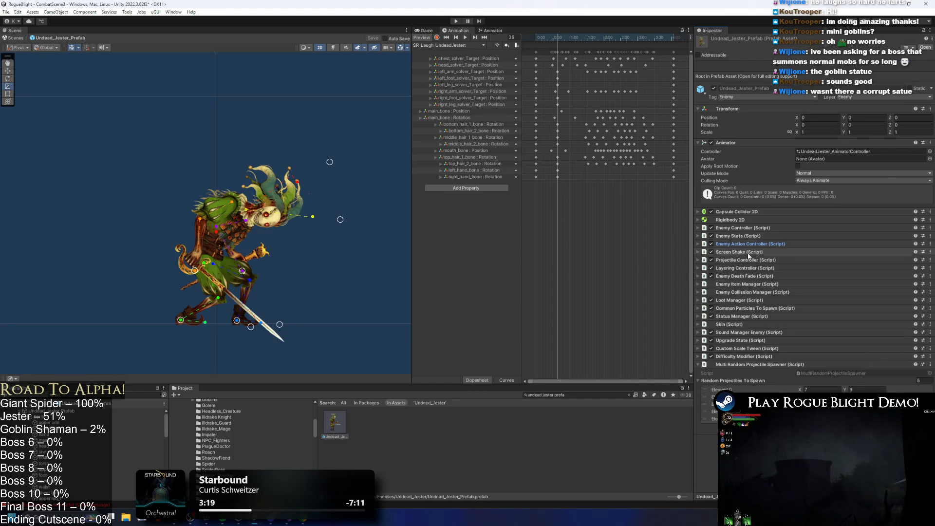
left_click(746, 260)
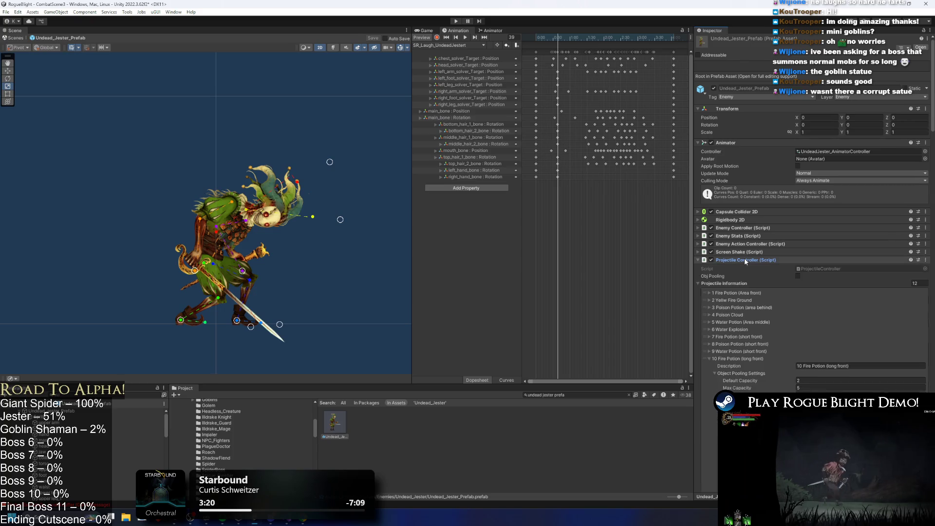
Step: Browse the projectile entries, toggling 10 Fire Potion, 11 Poison Potion and 4 Poison Cloud
left_click(737, 359)
left_click(733, 366)
right_click(740, 326)
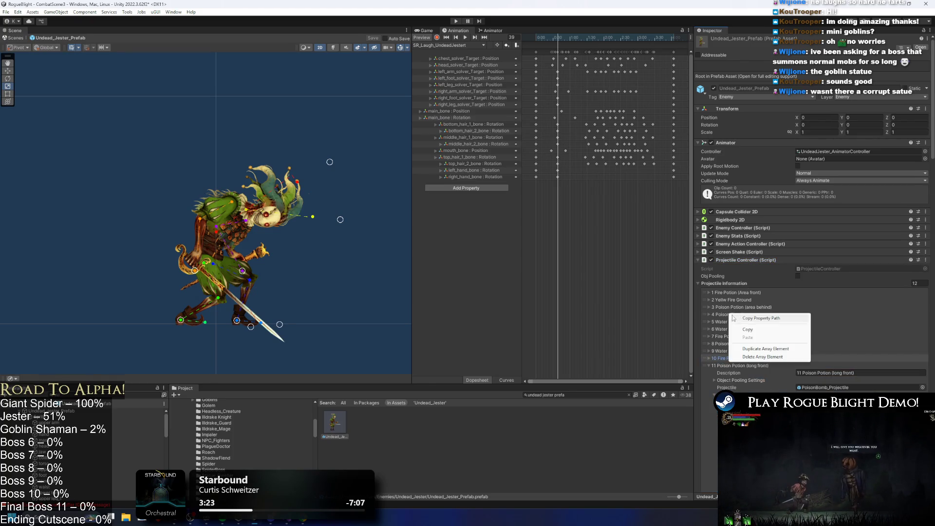
left_click(734, 365)
left_click(746, 372)
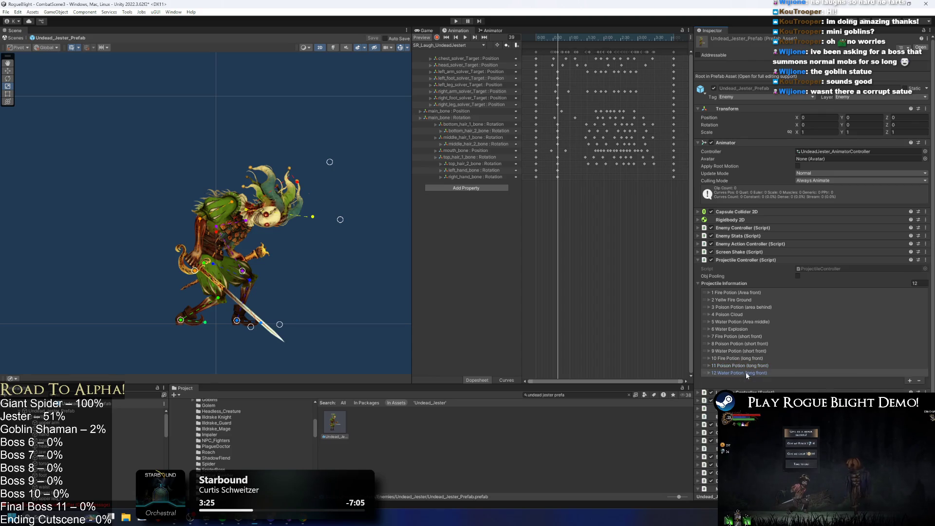
left_click(918, 380)
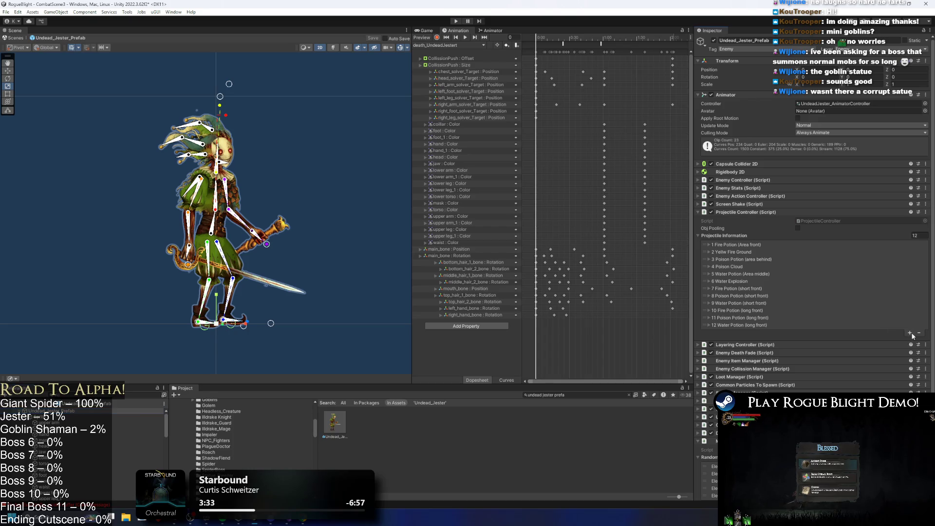
Step: Add a 13th Poison Cloud projectile entry with Attach As Child To Spawner ticked
left_click(909, 334)
left_click(737, 332)
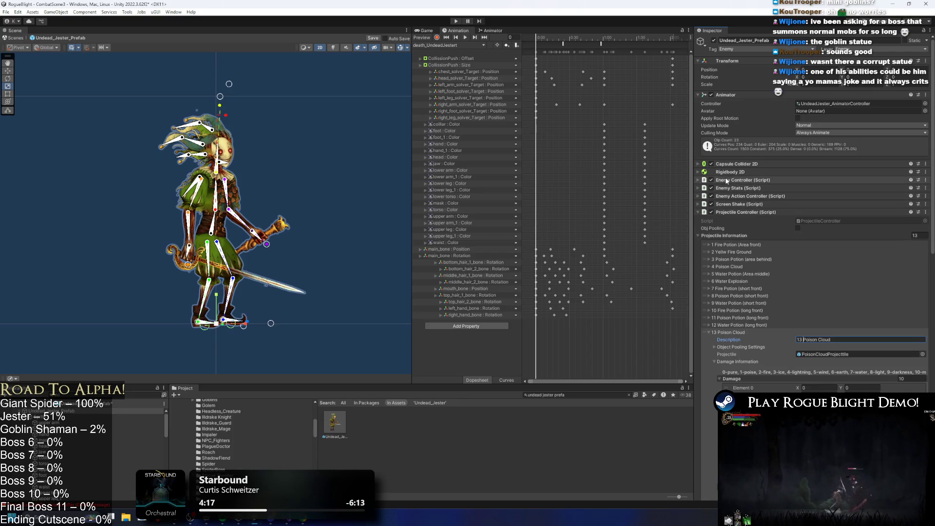
scroll(881, 247, "down", 10)
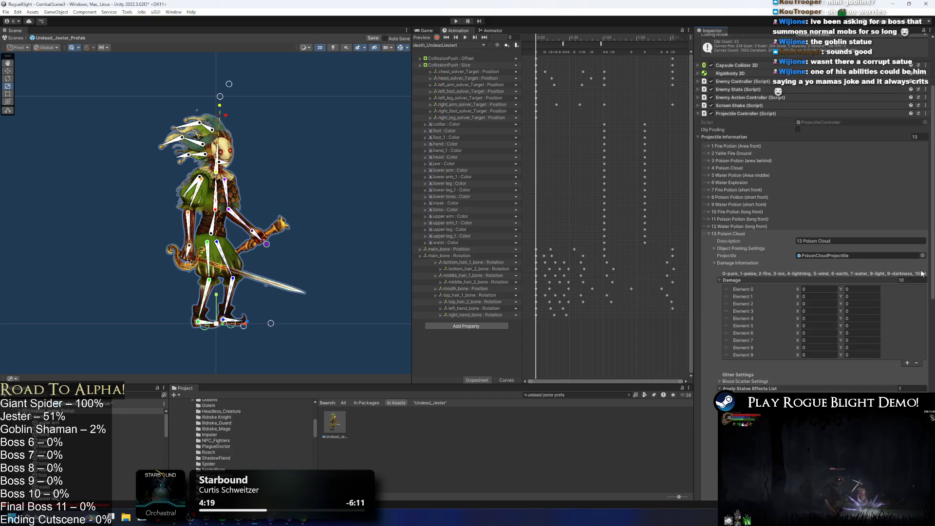
scroll(898, 213, "down", 5)
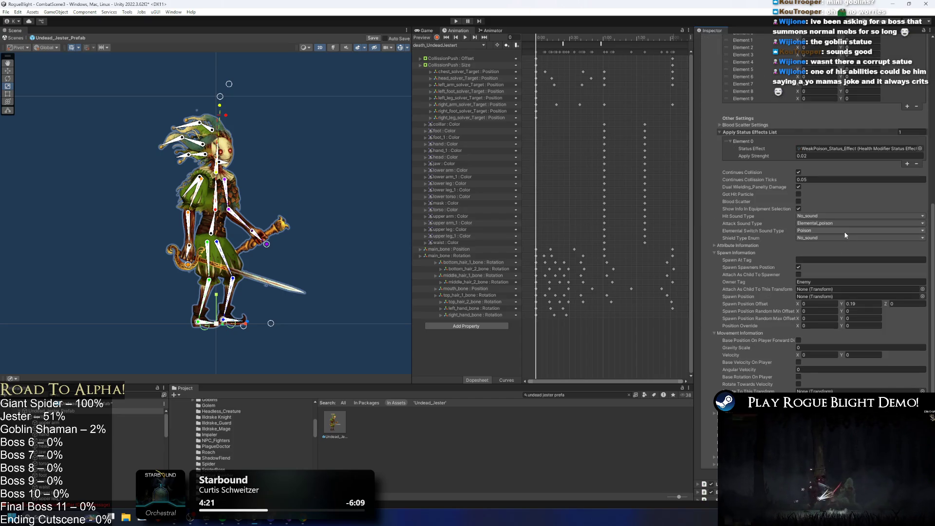
left_click(799, 275)
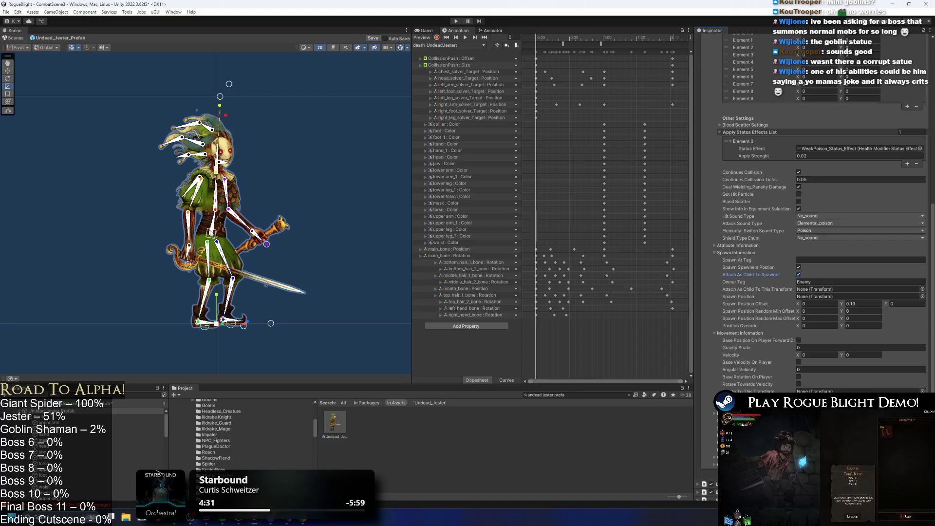
Step: Select the jester's main_bone and locate it in the hierarchy
left_click(211, 234)
scroll(116, 429, "down", 2)
left_click(97, 431)
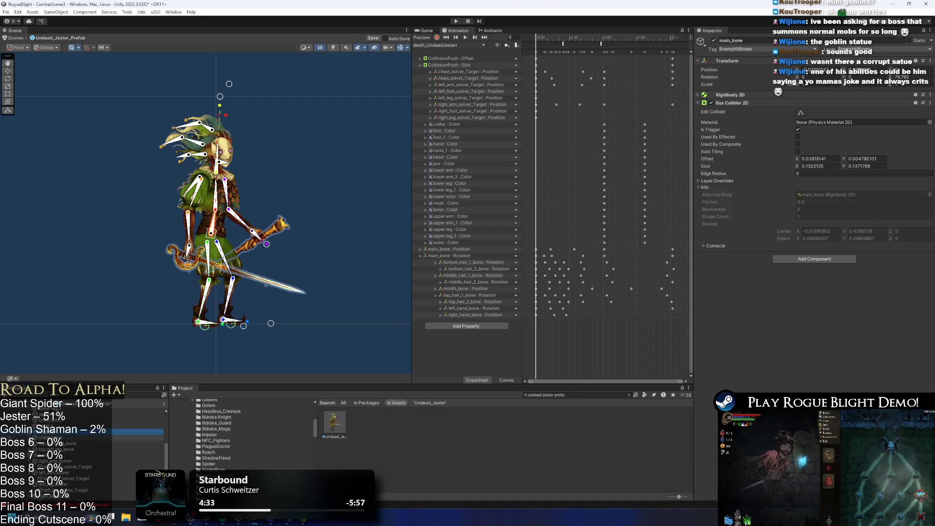
Step: Search the hierarchy for 'center', select EnemyCenterPoint and switch to the Move tool
left_click(70, 393)
type("center")
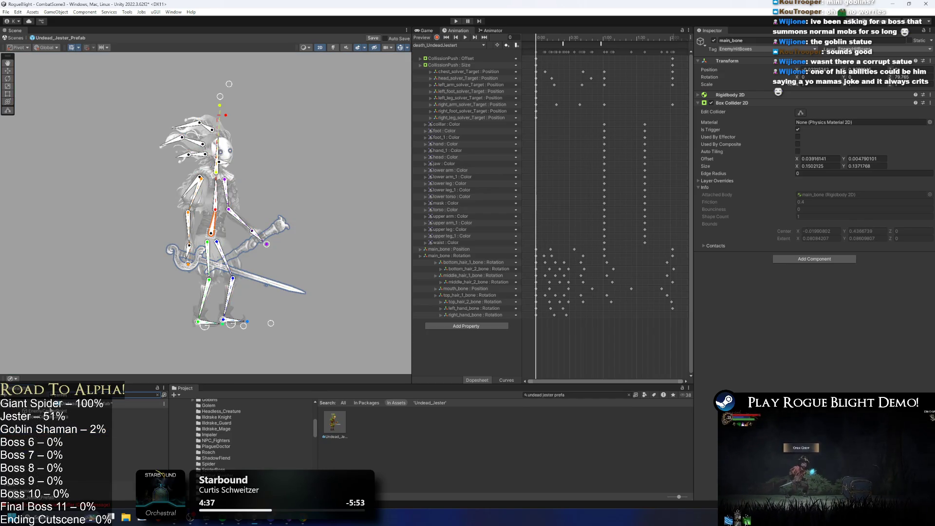
left_click(46, 410)
left_click(81, 395)
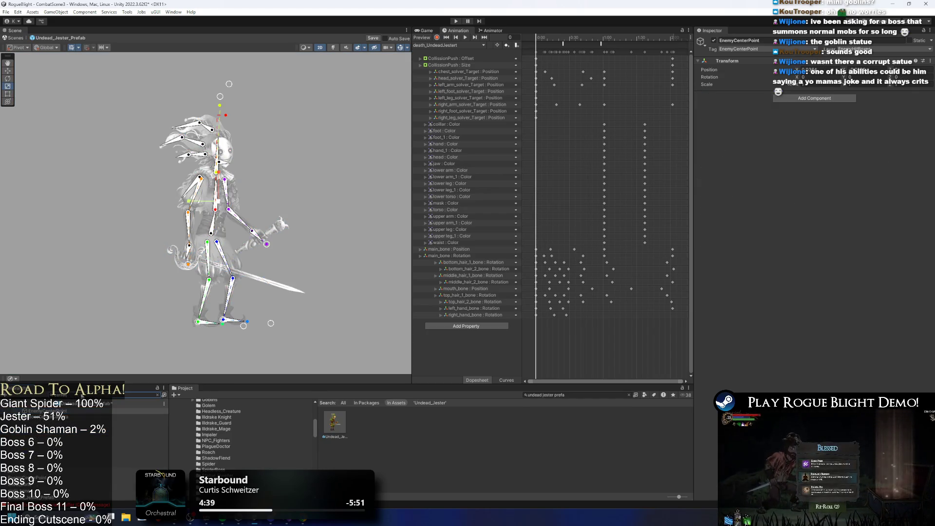
key("BackSpace")
key("BackSpace")
key("BackSpace")
type("w")
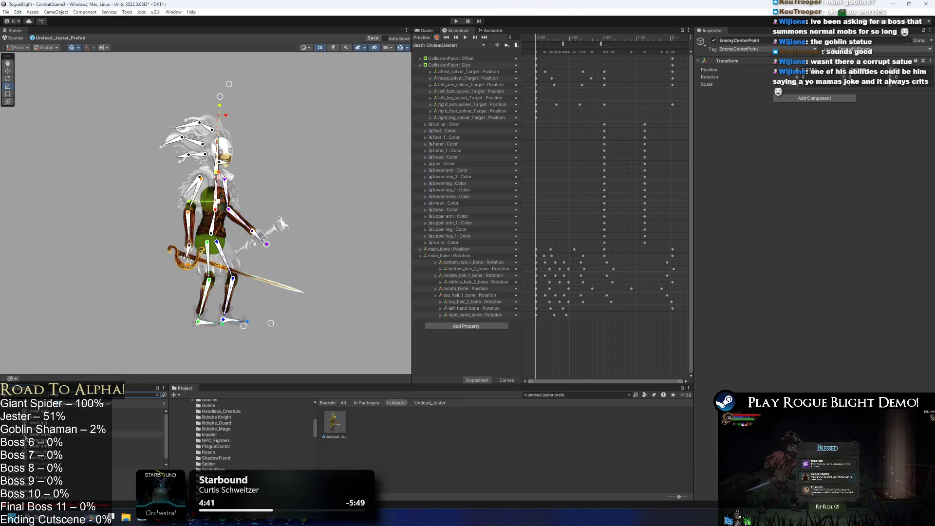
key("BackSpace")
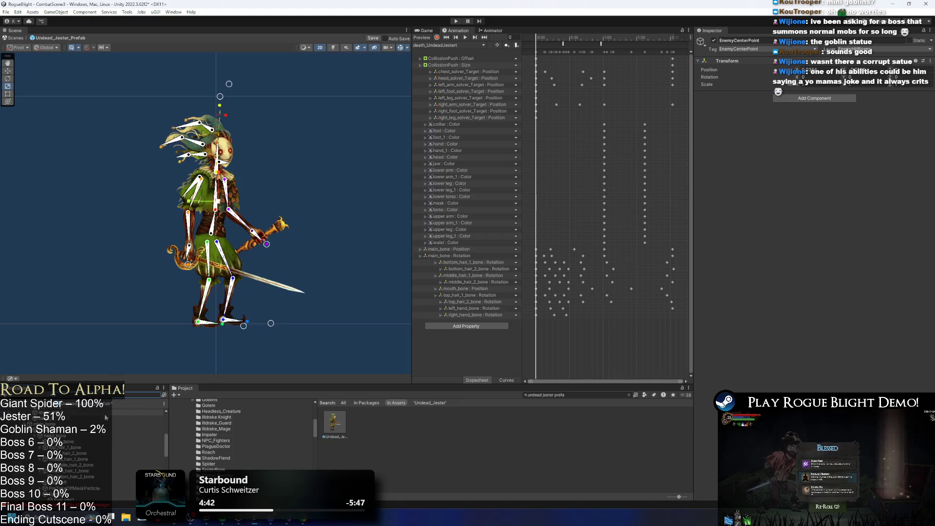
left_click(75, 467)
key("w")
Step: On Undead_Jester_Prefab, turn off spawning at the spawner's position and adjust the tag and Y offset
scroll(73, 438, "up", 5)
left_click(58, 410)
scroll(784, 330, "down", 1)
scroll(784, 329, "down", 10)
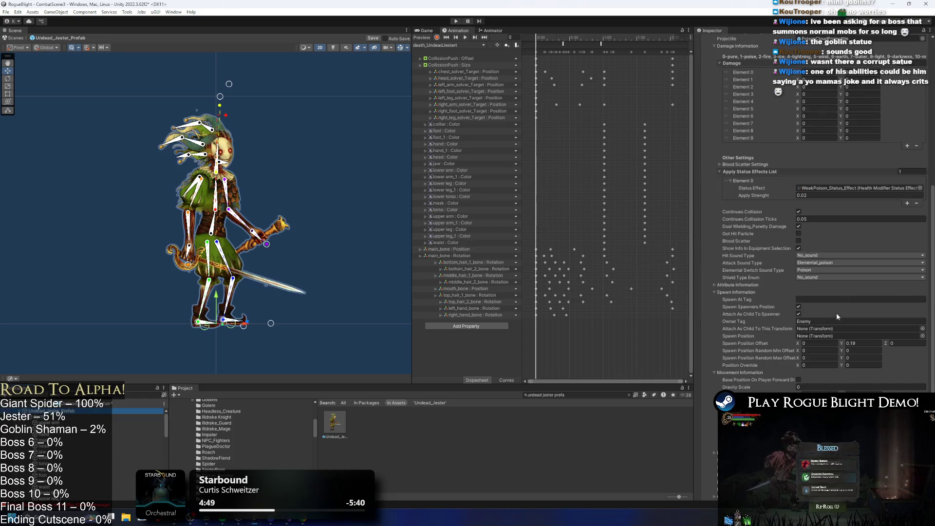
left_click(799, 306)
type("EnemyCenterPo")
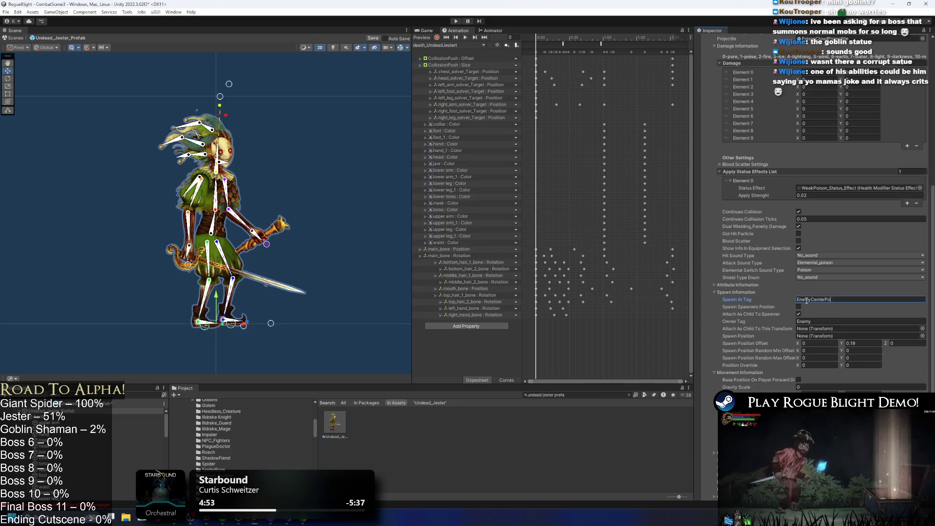
type("int")
left_click(868, 343)
type("0")
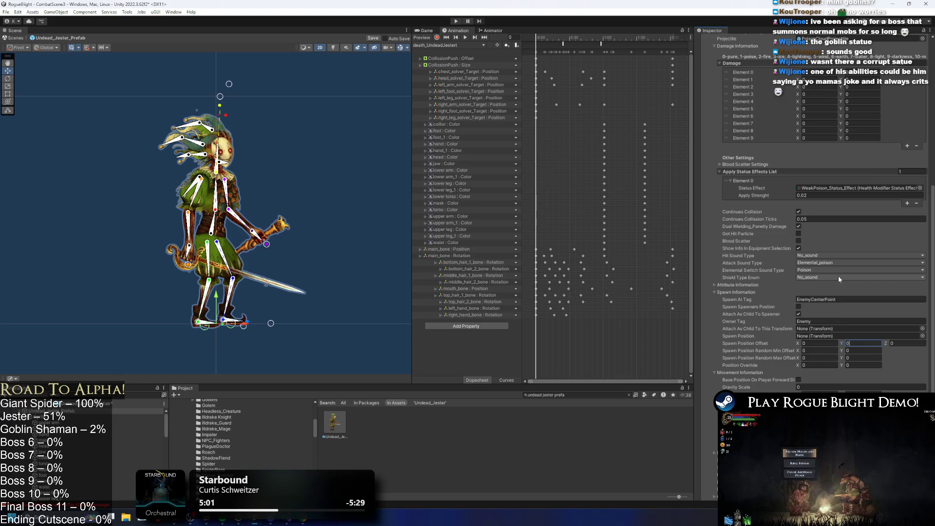
scroll(843, 244, "down", 3)
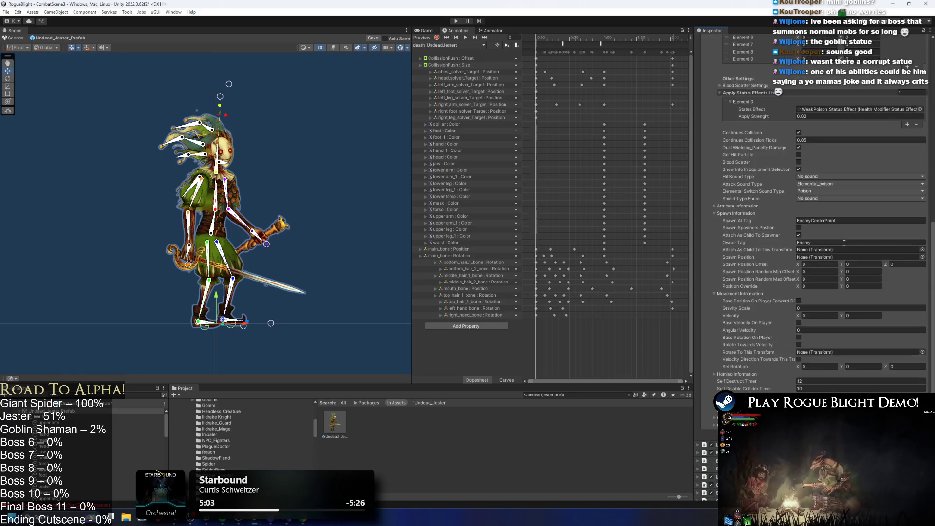
scroll(845, 238, "up", 5)
Step: Duplicate the PoisonCloudProjectile prefab and begin renaming the copy
left_click(832, 98)
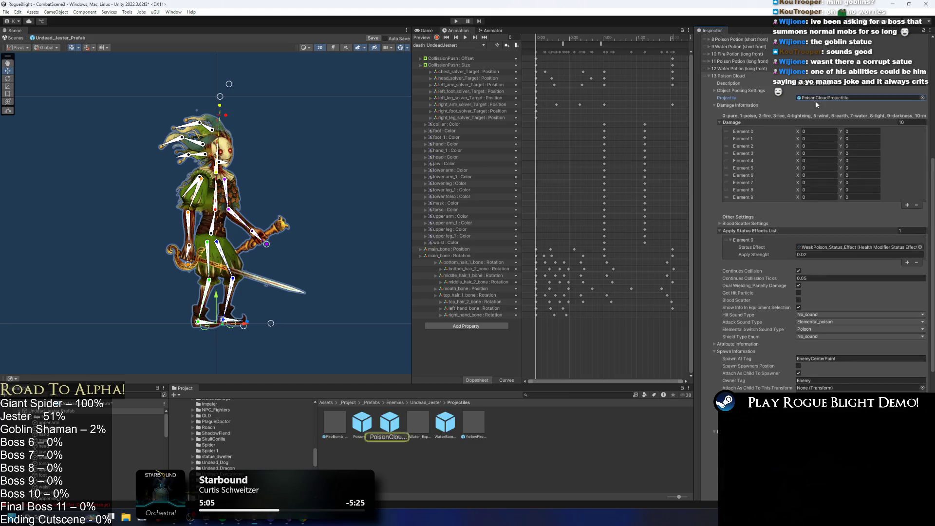
left_click(402, 427)
key("ctrl+d")
right_click(413, 420)
left_click(453, 223)
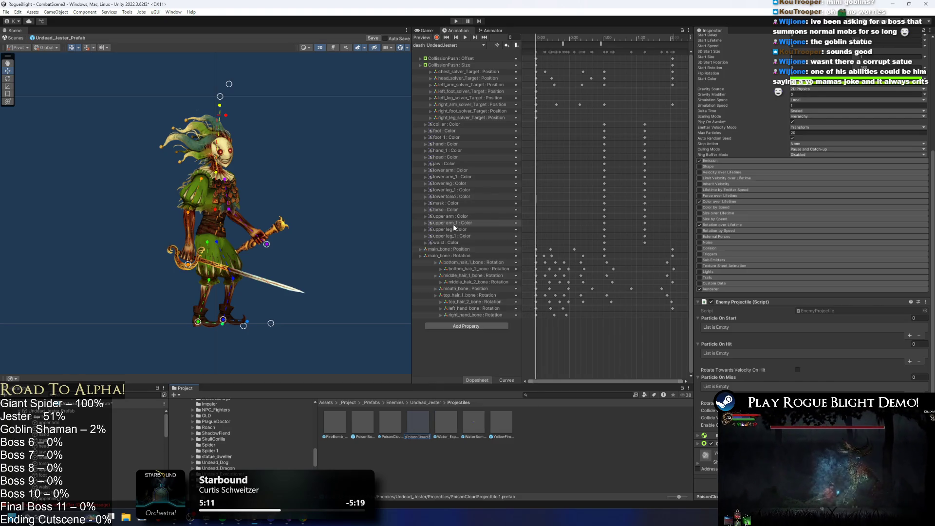
Step: Name the copy BigPoisonCloudProjectile, open it, enlarge its scale to 22 and preview the cloud
key("Return")
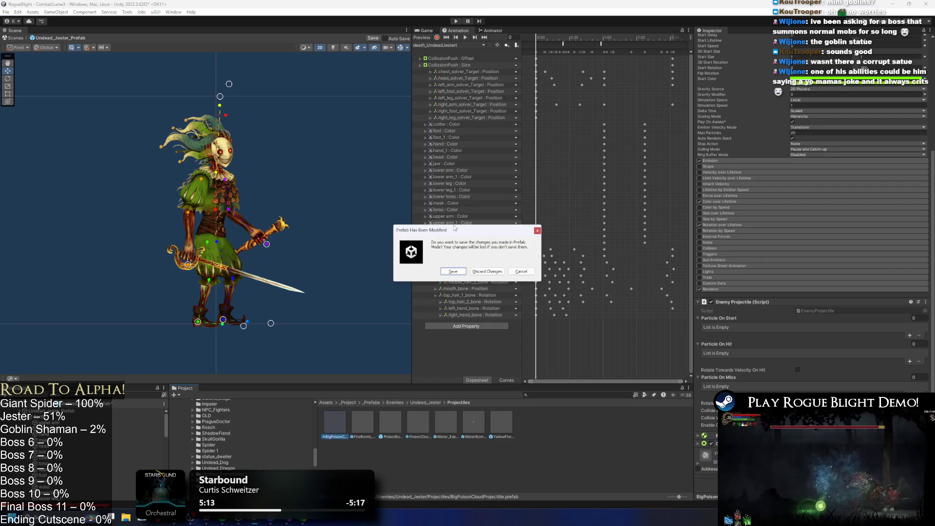
left_click(471, 271)
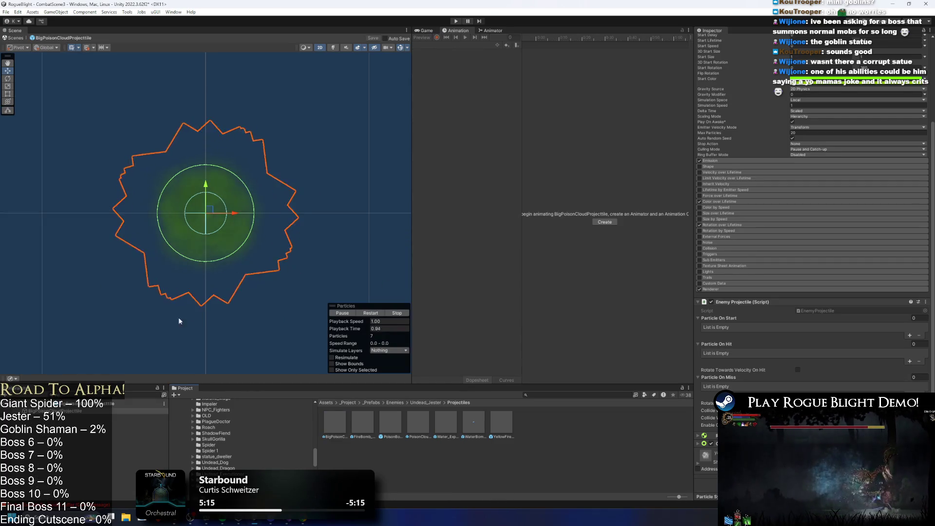
left_click_drag(796, 85, 828, 87)
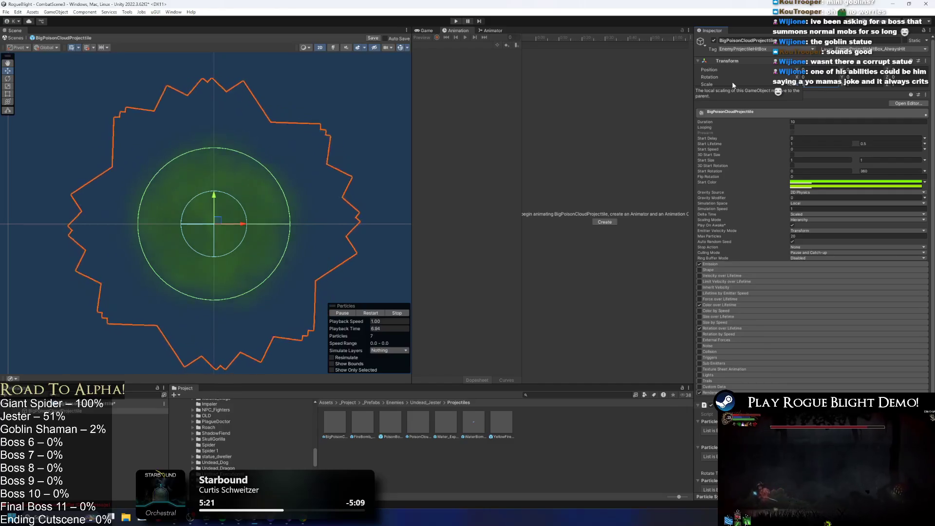
type("2")
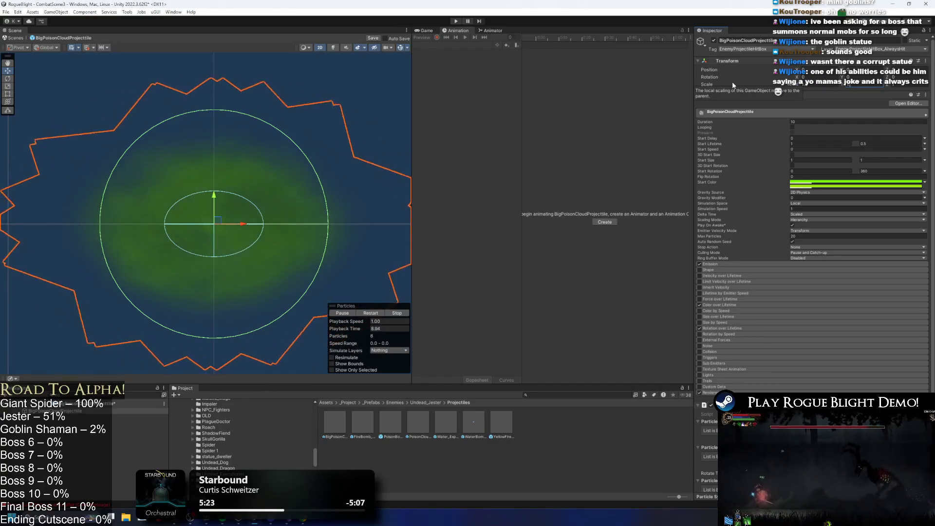
type("2")
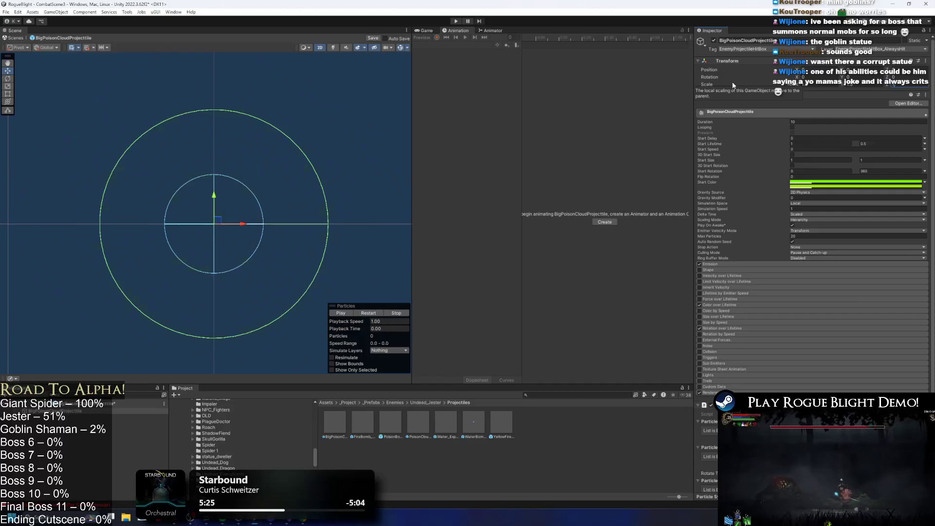
left_click(368, 313)
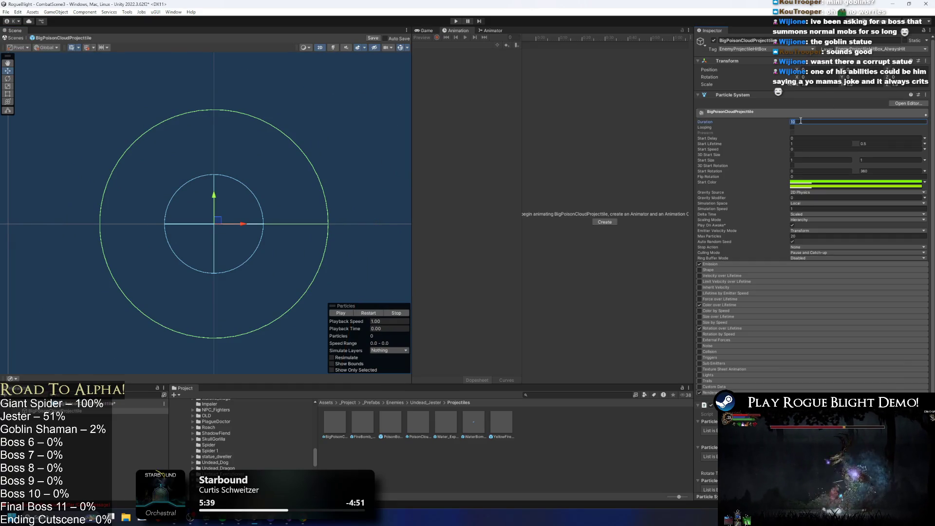
left_click(364, 314)
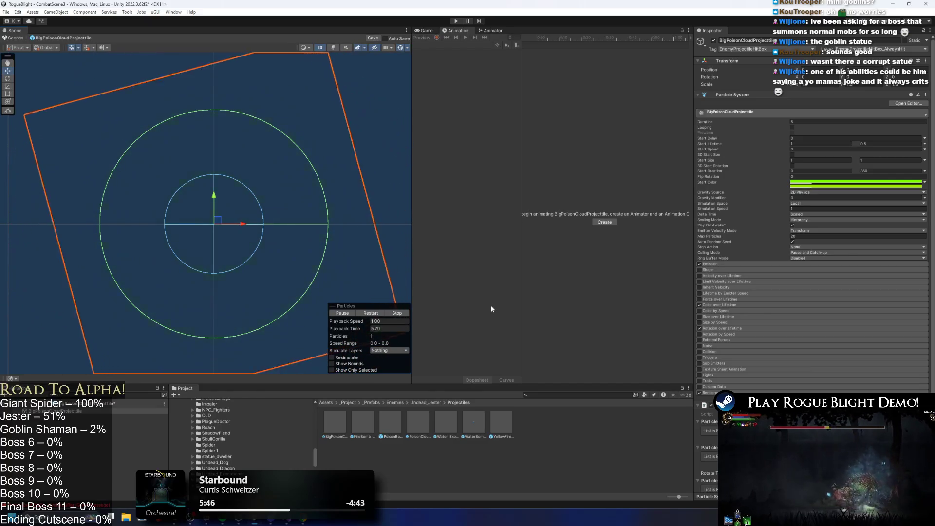
Step: Set the particle Duration to 4, replay the effect and save the prefab
left_click(771, 121)
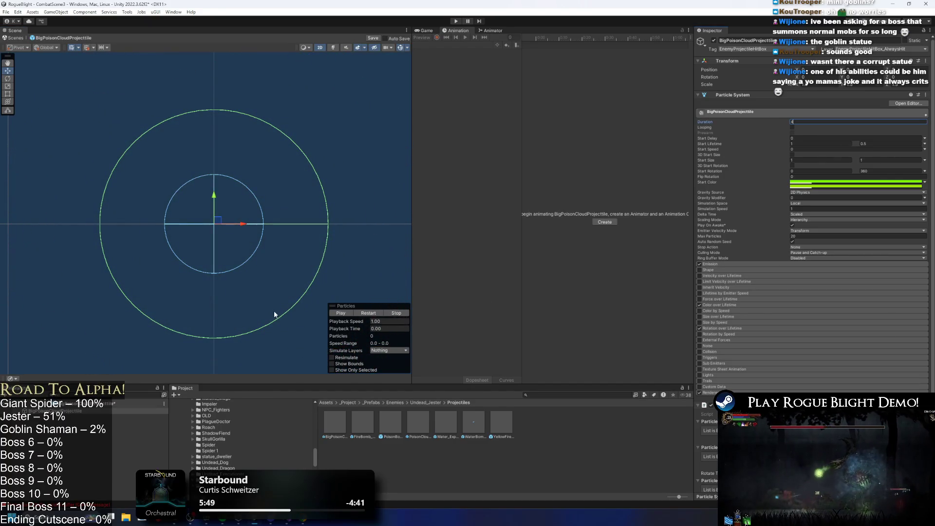
left_click(369, 312)
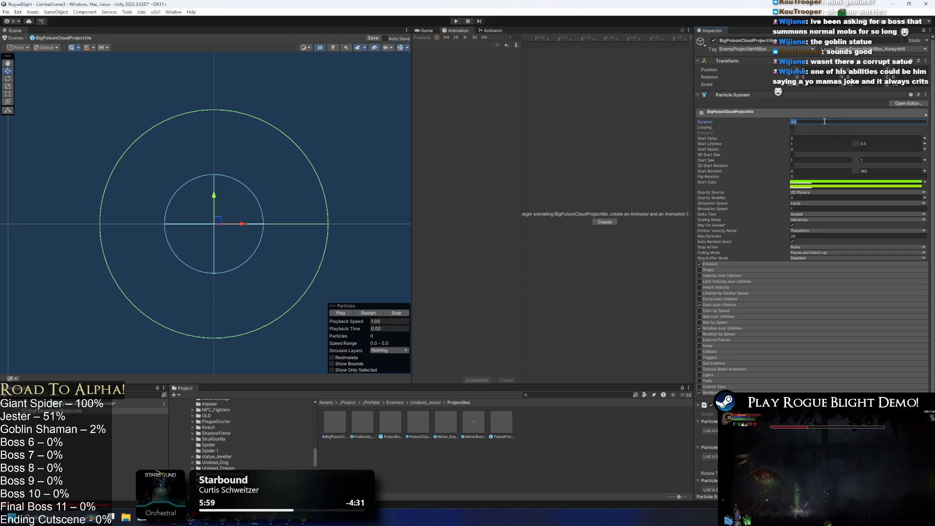
scroll(770, 307, "down", 3)
scroll(744, 320, "down", 1)
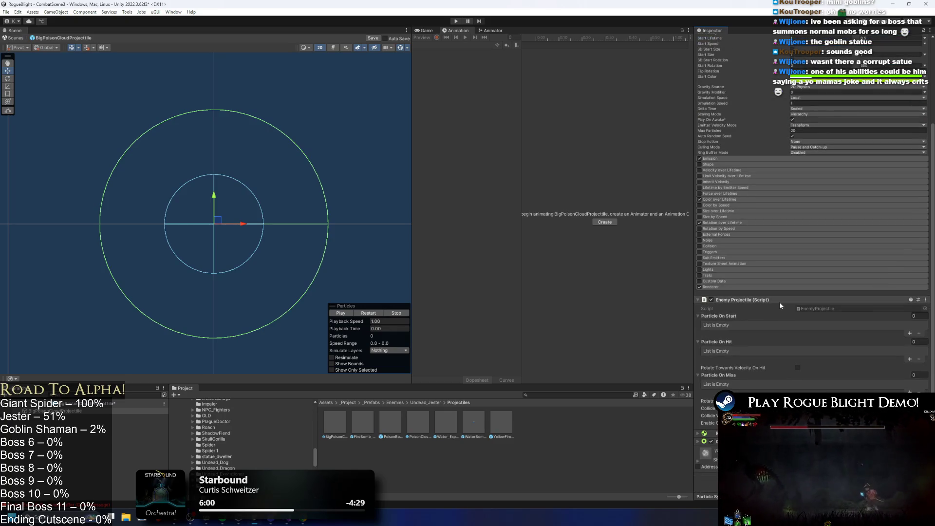
key("ctrl+s")
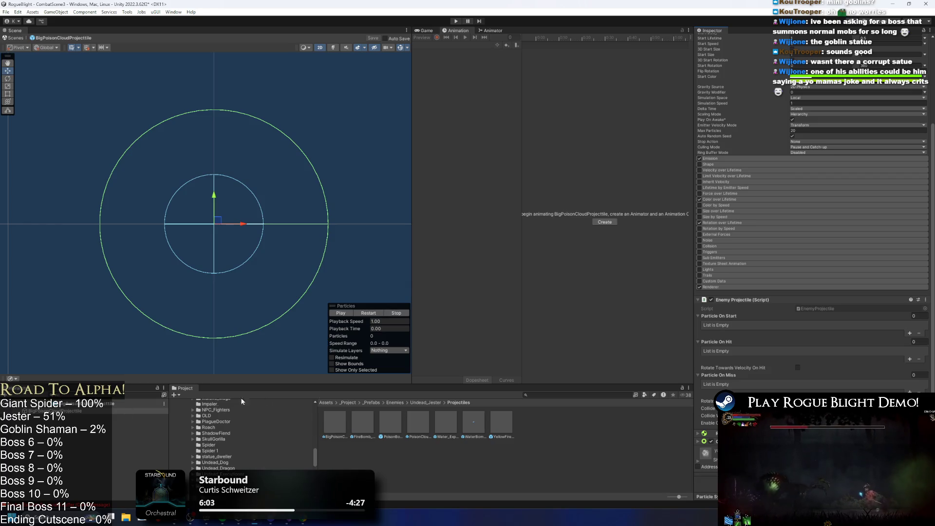
left_click(427, 403)
Step: Set 13 Poison Cloud to BigPoisonCloudProjectile, Self Disable Collider Timer 3.5, Self Destruct Timer 5.5
double_click(395, 421)
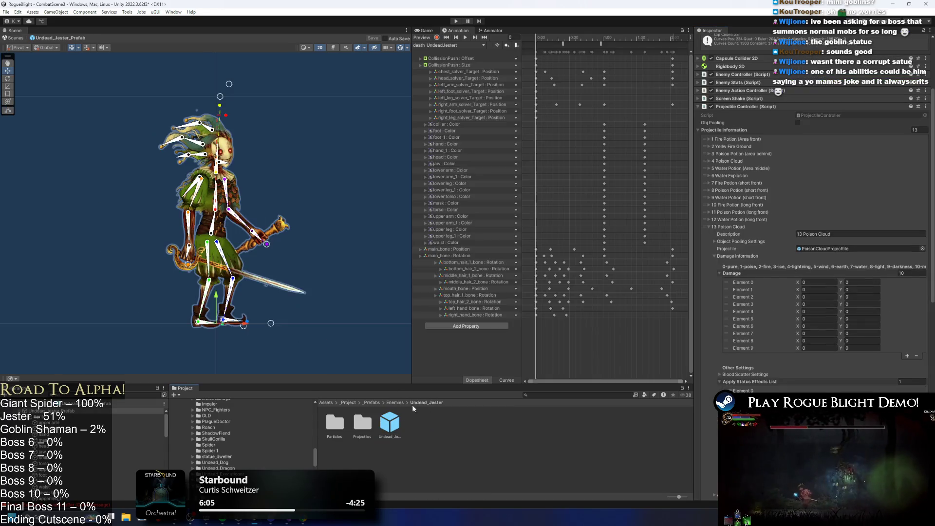
left_click(846, 249)
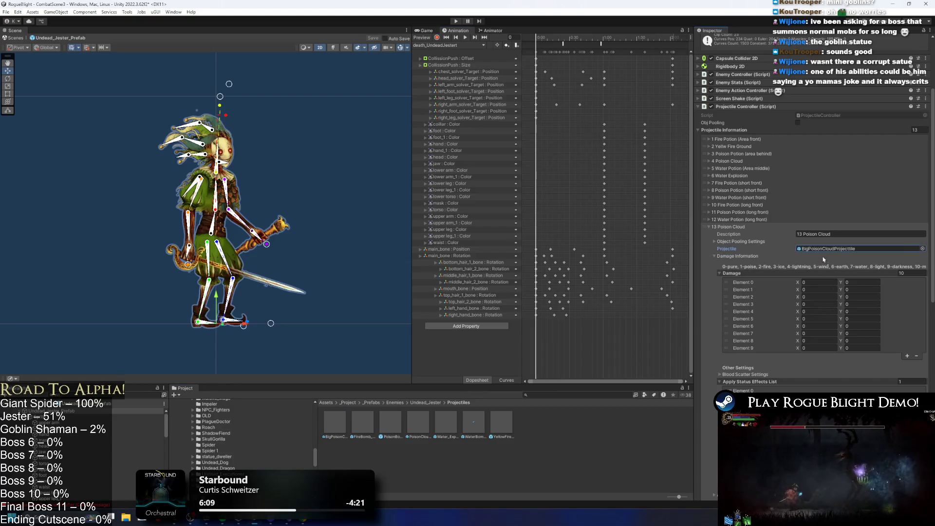
scroll(834, 267, "down", 10)
scroll(834, 267, "down", 5)
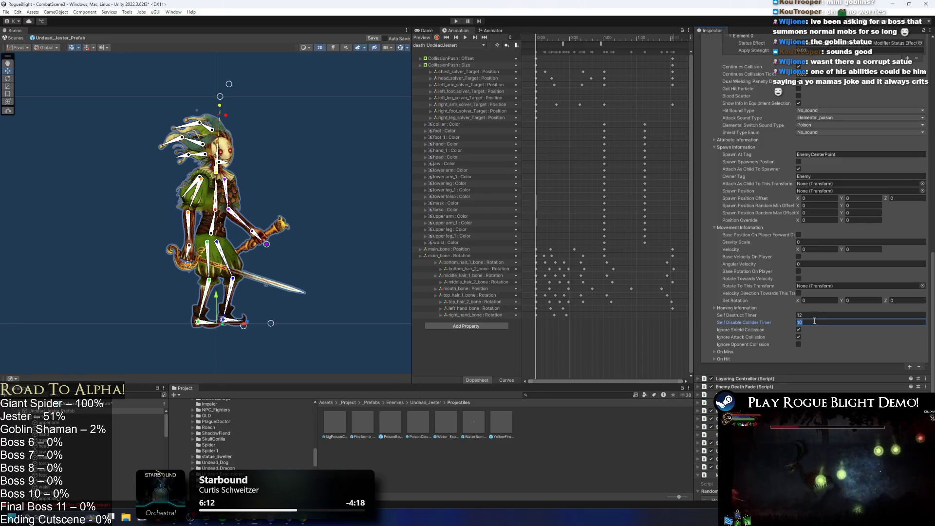
left_click(814, 316)
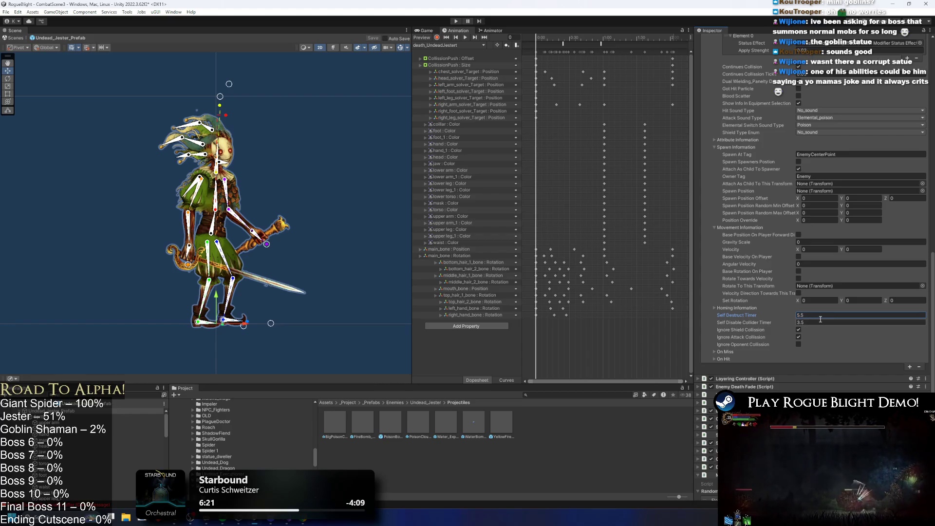
scroll(880, 265, "up", 5)
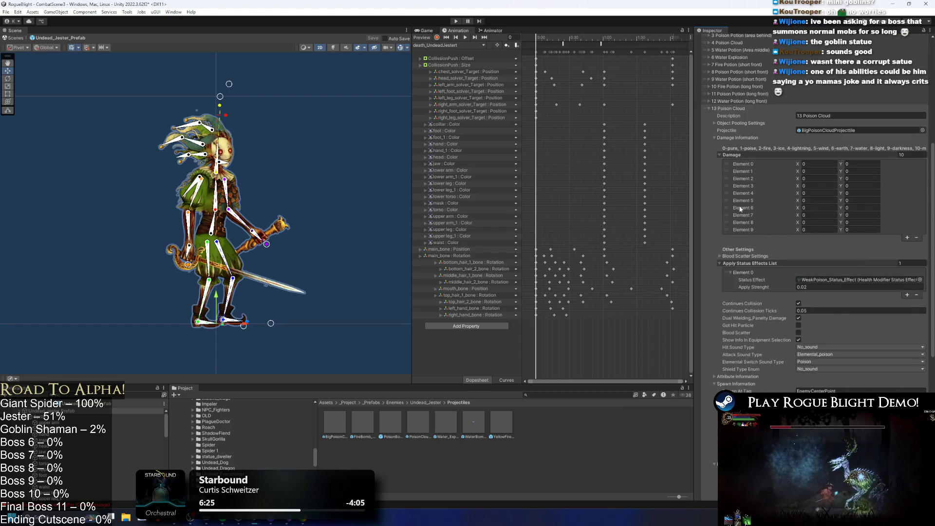
left_click(737, 109)
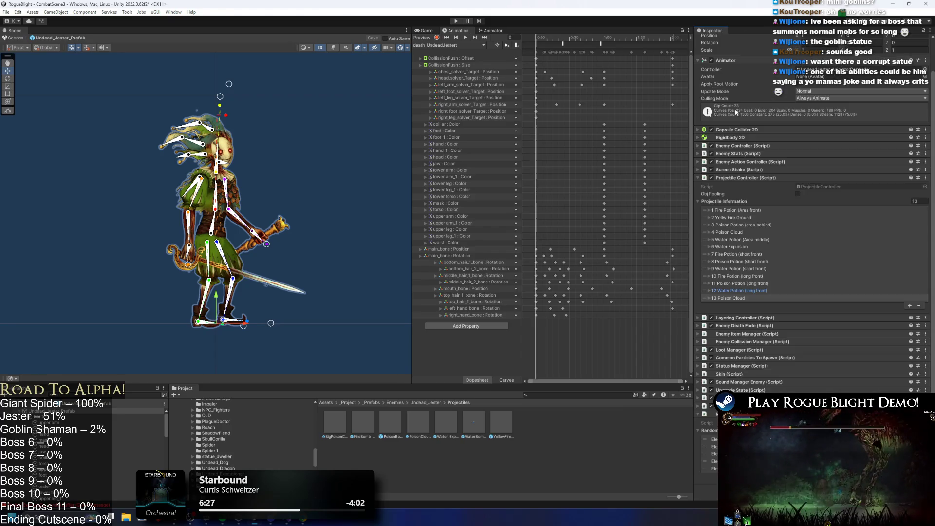
left_click(441, 45)
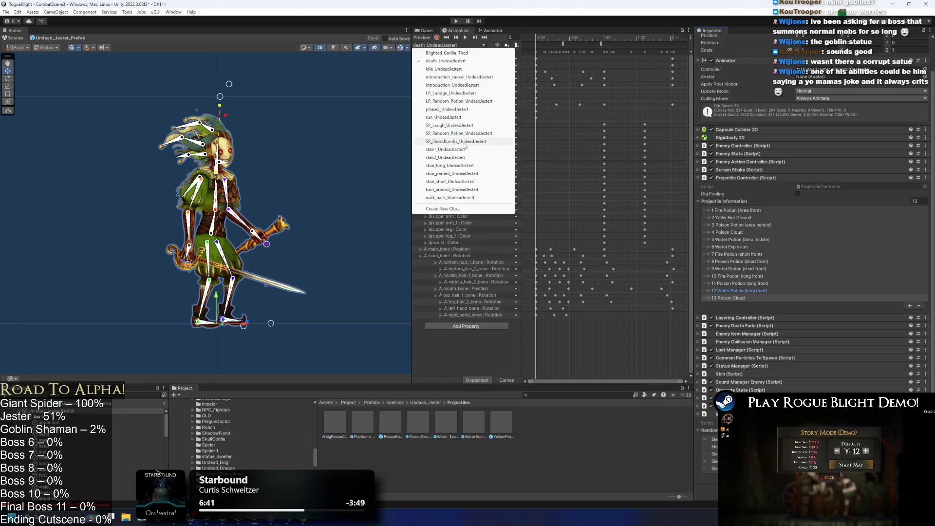
Step: Switch to the SR_Laugh_UndeadJestert clip and add an animation event at frame 32
left_click(451, 125)
left_click(578, 38)
mouse_move(577, 38)
left_mouse_down()
mouse_move(536, 38)
mouse_move(555, 38)
left_mouse_up()
right_click(557, 45)
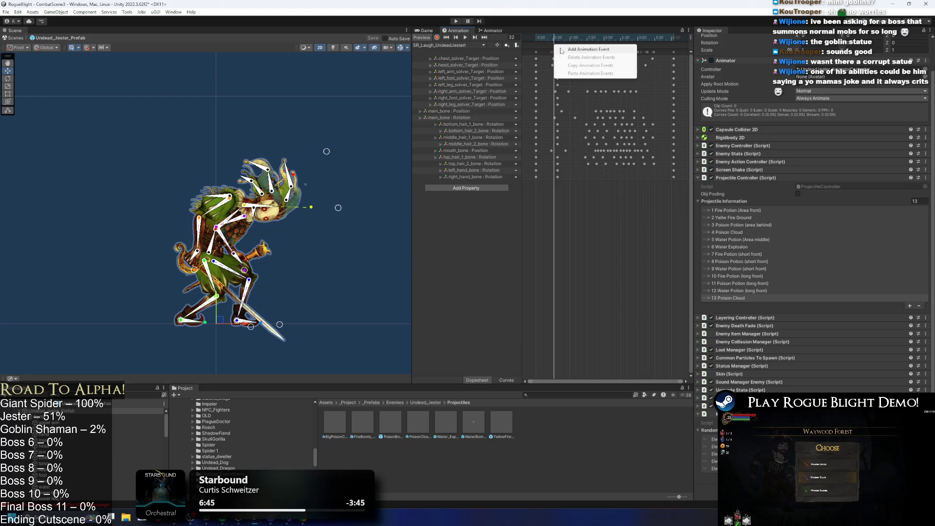
left_click(561, 51)
left_click_drag(560, 43, 571, 37)
Step: Set the event's function to ProjectileController's SpawnProjectile(int)
left_click(789, 59)
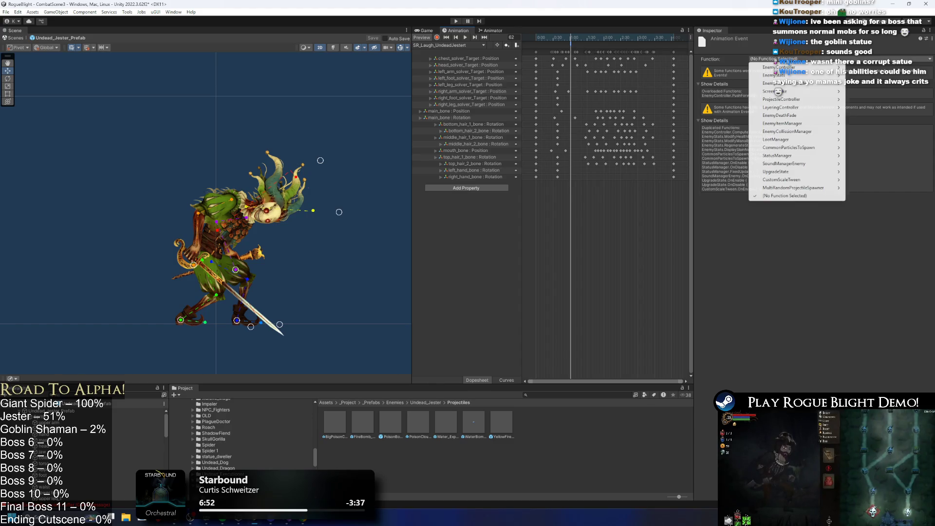
mouse_move(804, 86)
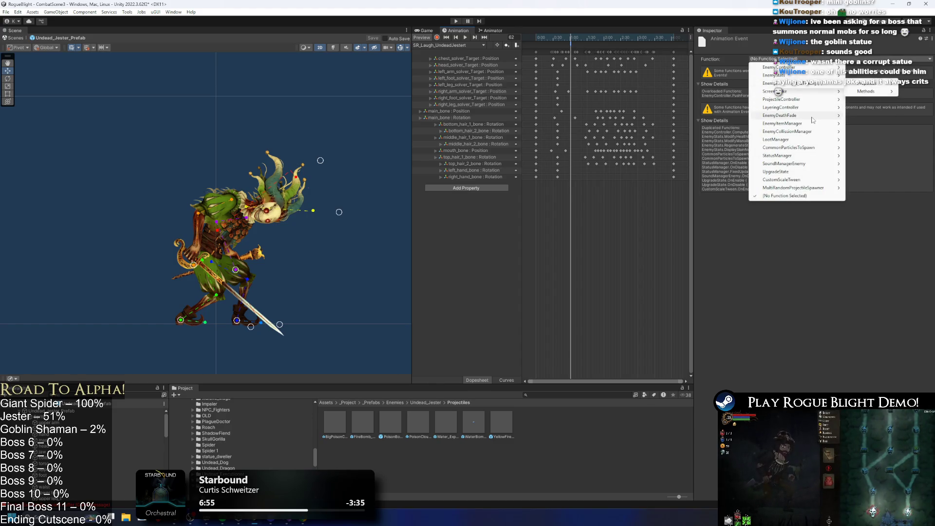
mouse_move(809, 116)
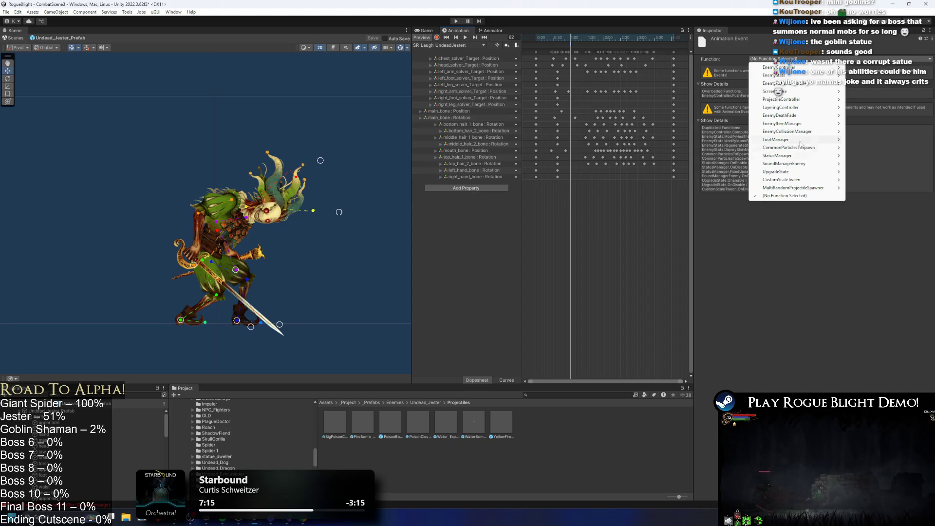
mouse_move(818, 132)
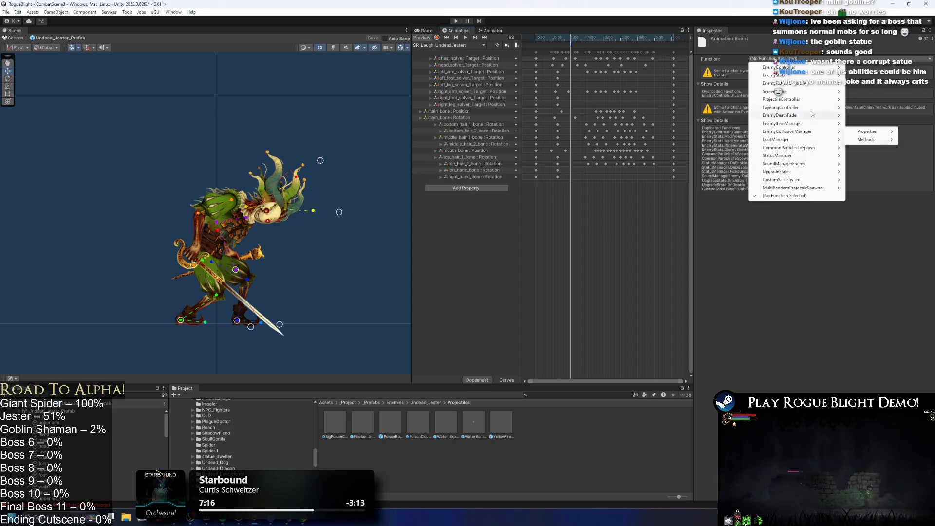
mouse_move(781, 99)
mouse_move(866, 99)
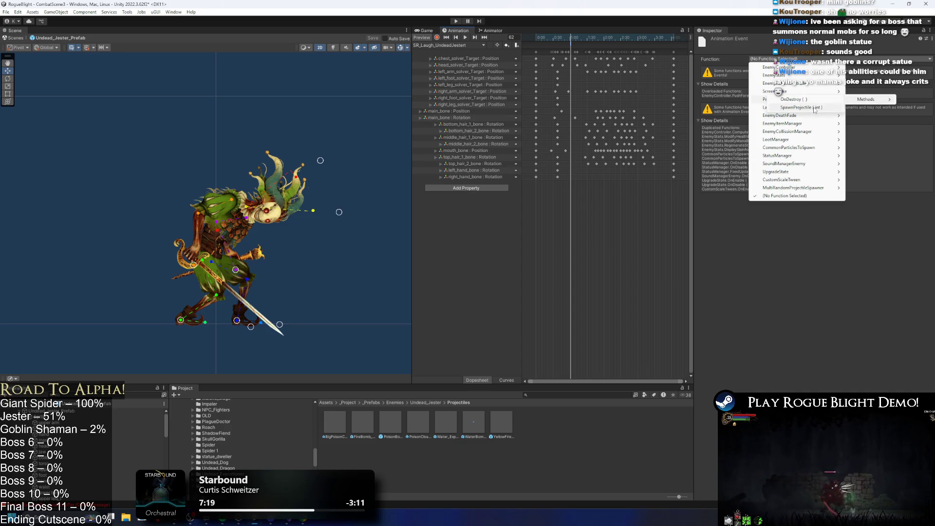
left_click(815, 108)
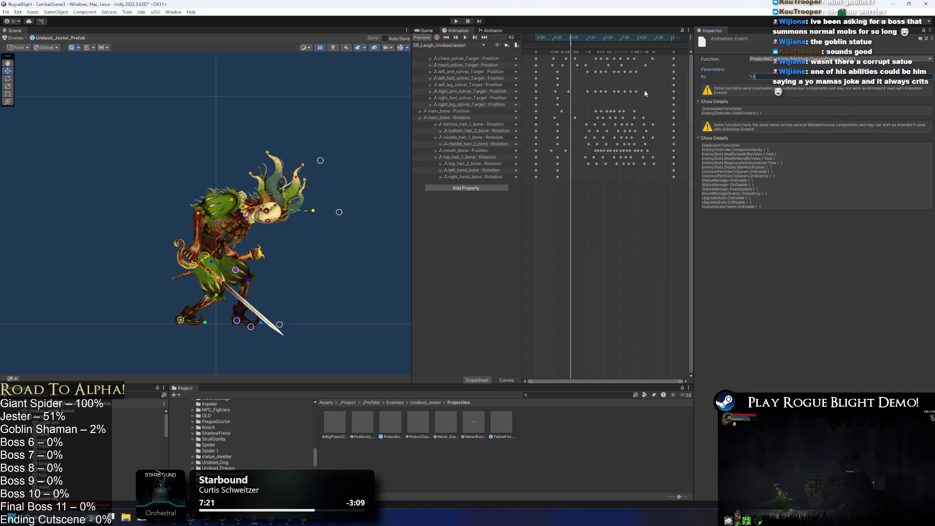
left_click(554, 38)
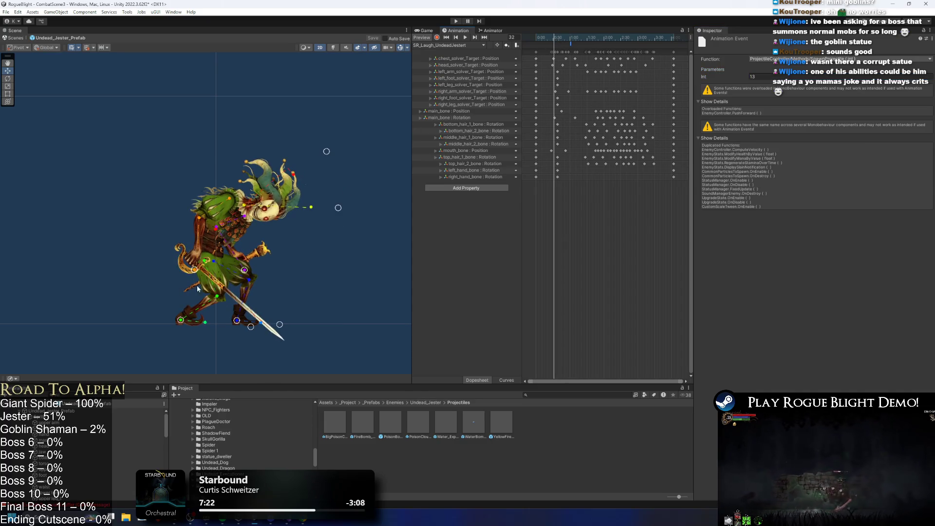
Step: At frame 38, pose the jester's arm and sword lower, then swing the sword up right
scroll(194, 258, "up", 2)
scroll(195, 259, "up", 1)
mouse_move(547, 38)
left_mouse_down()
mouse_move(572, 40)
mouse_move(557, 40)
left_mouse_up()
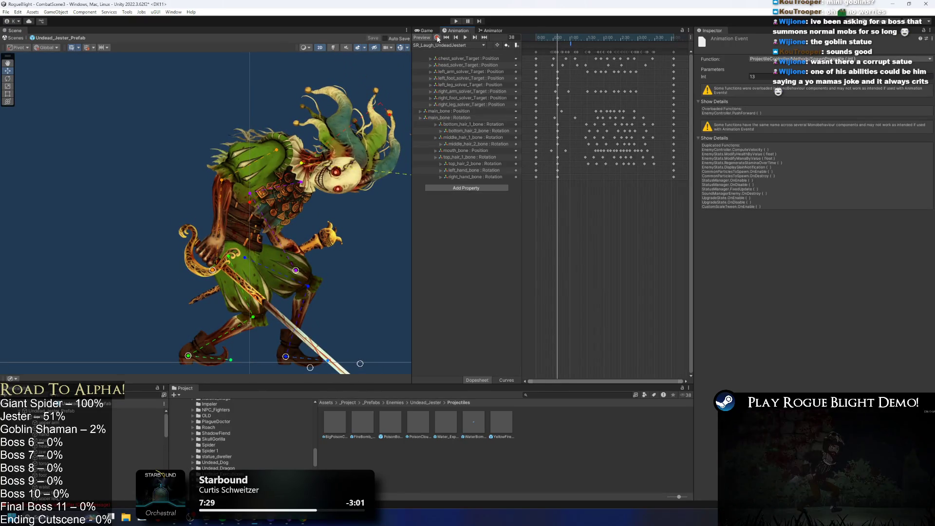
left_click_drag(215, 271, 254, 287)
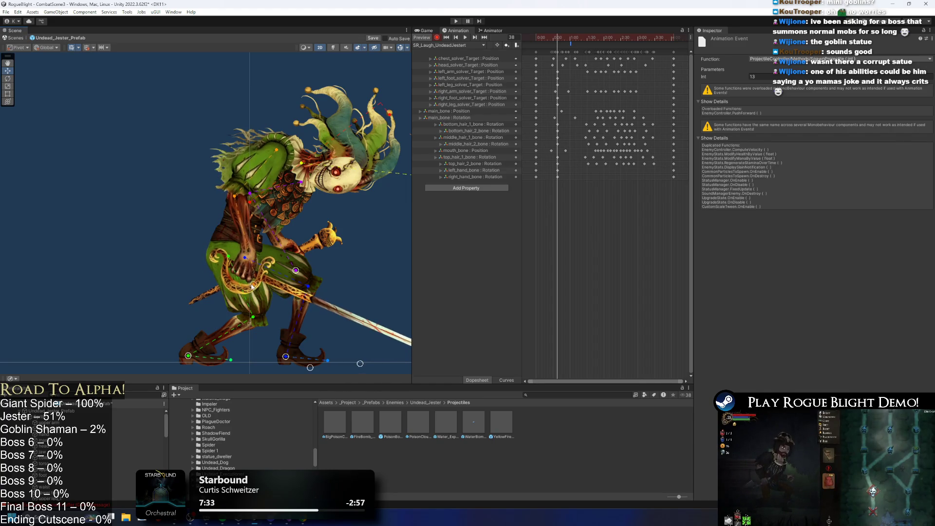
scroll(207, 227, "down", 1)
left_click_drag(195, 233, 195, 236)
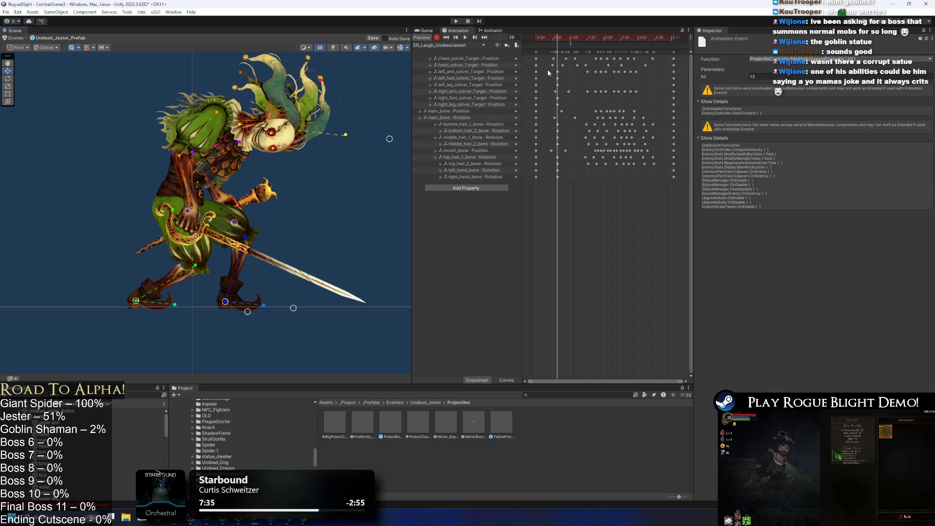
mouse_move(560, 39)
left_mouse_down()
mouse_move(578, 39)
mouse_move(545, 39)
mouse_move(574, 39)
left_mouse_up()
left_click_drag(173, 219, 219, 218)
mouse_move(564, 39)
left_mouse_down()
mouse_move(592, 39)
mouse_move(536, 39)
mouse_move(577, 39)
mouse_move(545, 36)
mouse_move(556, 39)
mouse_move(579, 179)
left_mouse_up()
Step: Select the keys across all rows and shift them later in the timeline
scroll(611, 83, "down", 2)
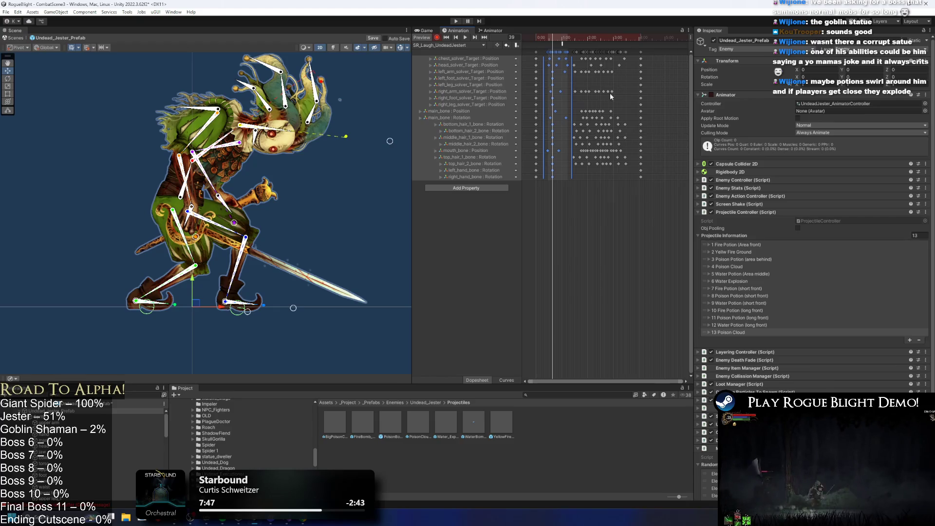
left_click_drag(634, 69, 545, 49)
mouse_move(599, 58)
left_mouse_down()
mouse_move(610, 54)
mouse_move(557, 53)
mouse_move(543, 38)
mouse_move(566, 39)
left_mouse_up()
left_click(675, 54)
left_click(538, 38)
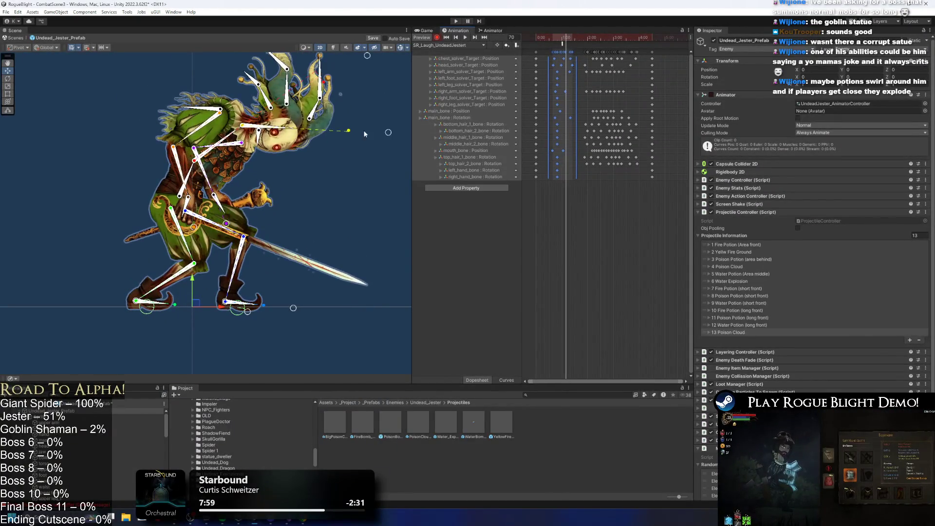
Step: Recenter the jester in the Scene view and reselect main_bone
left_click(180, 201)
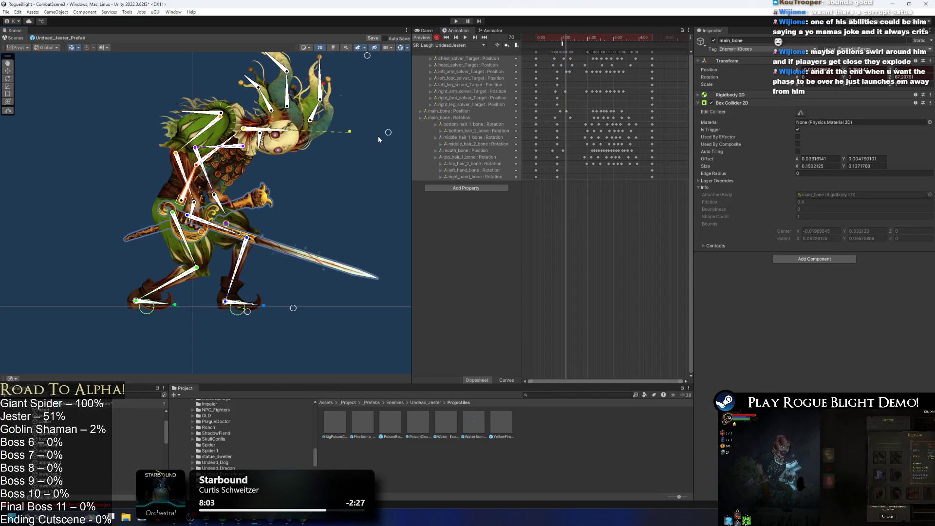
left_click_drag(368, 128, 306, 142)
scroll(306, 143, "down", 2)
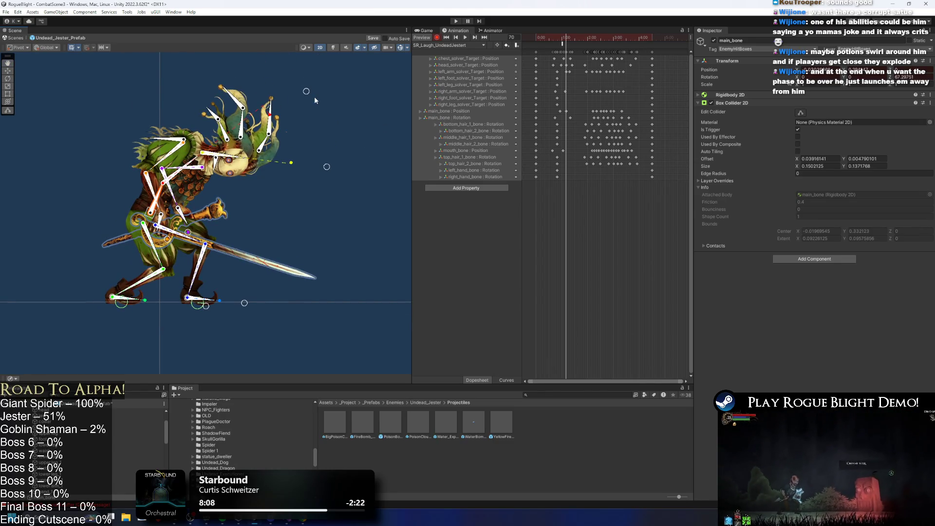
left_click(230, 172)
scroll(215, 177, "up", 1)
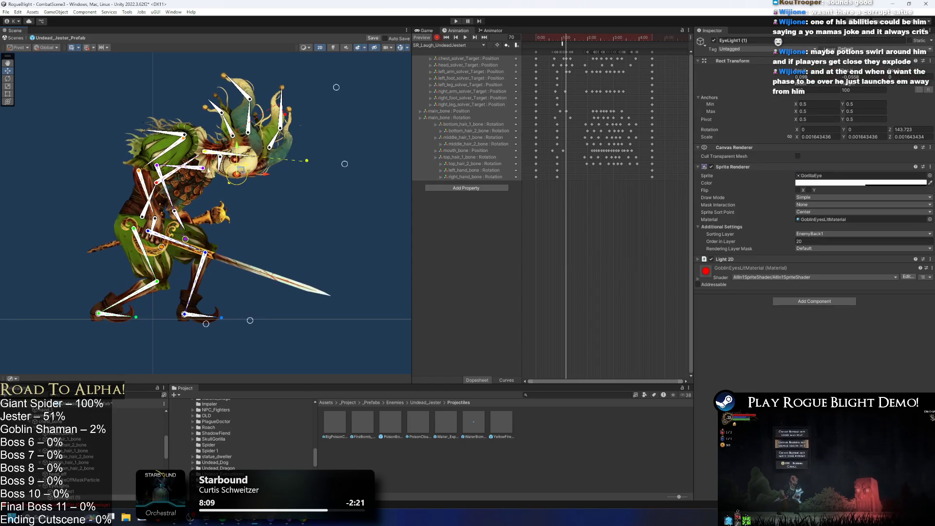
left_click(158, 197)
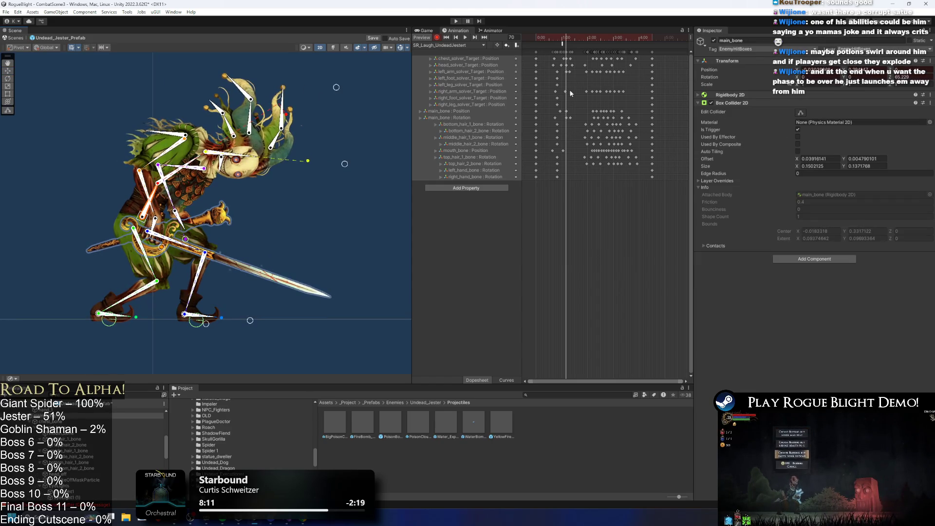
scroll(572, 119, "up", 1)
Step: Move the main_bone Rotation and the left_arm, head and chest solver target keys slightly later
left_click_drag(566, 120, 572, 111)
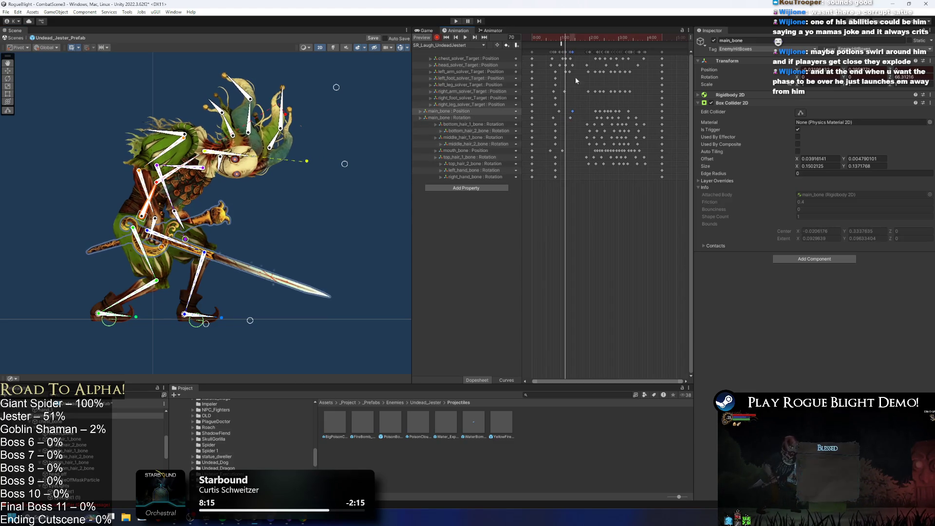
left_click_drag(567, 74, 573, 72)
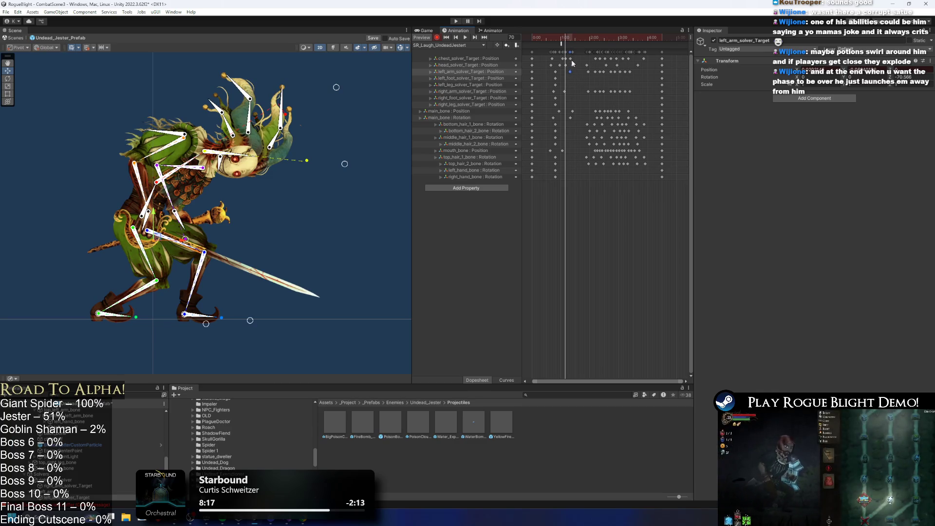
scroll(583, 43, "up", 1)
left_click(568, 43)
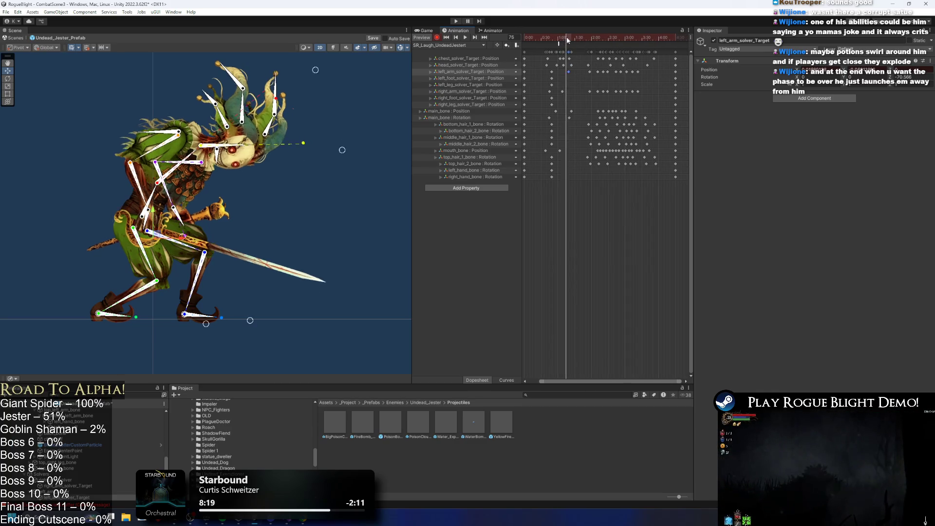
left_click_drag(565, 66, 571, 63)
scroll(568, 63, "up", 1)
left_click(566, 59)
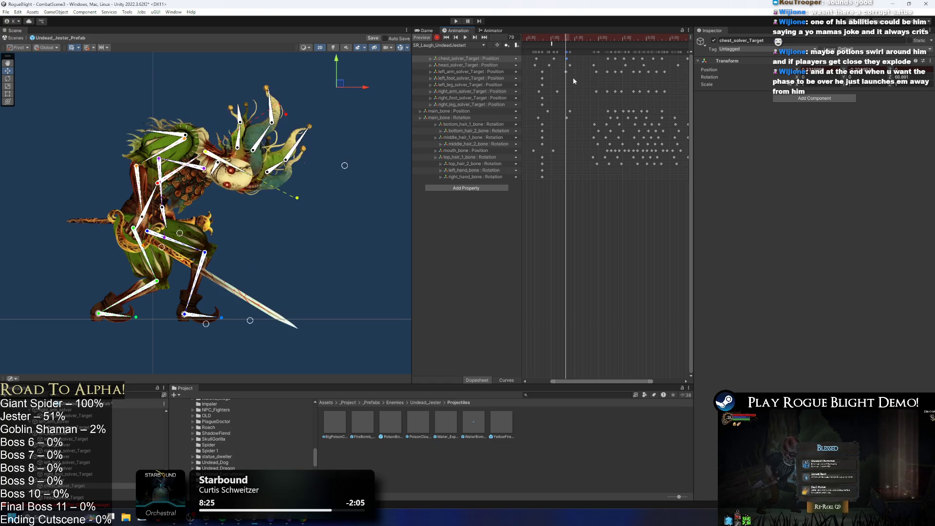
scroll(573, 77, "up", 1)
left_click(566, 72)
left_click(566, 72)
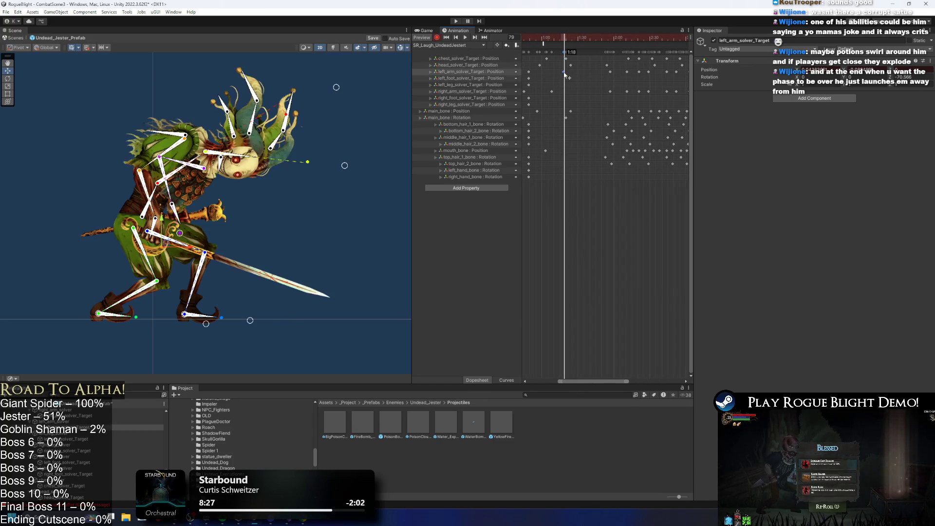
scroll(633, 112, "down", 2)
scroll(658, 110, "down", 1)
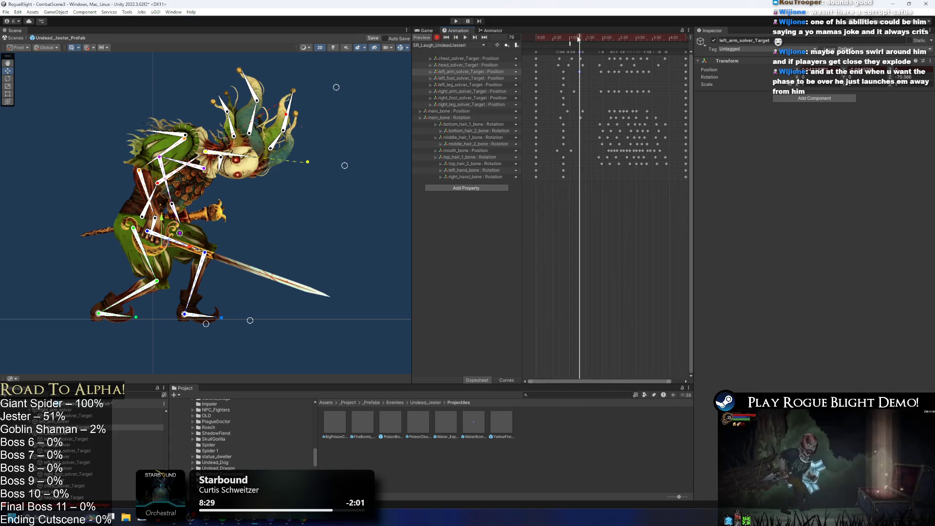
Step: Play the laugh clip from frame 0 and inspect the main_bone Position keys around frames 76–80
left_click(528, 38)
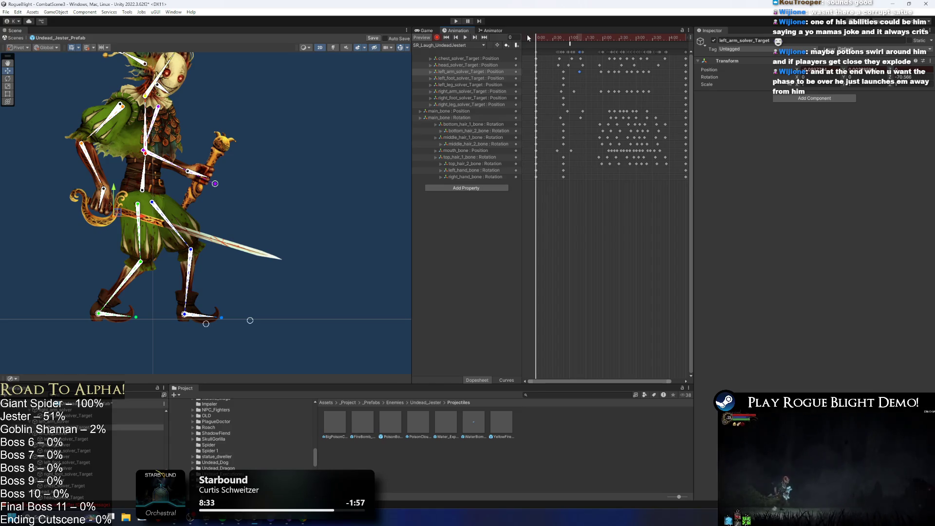
key("space")
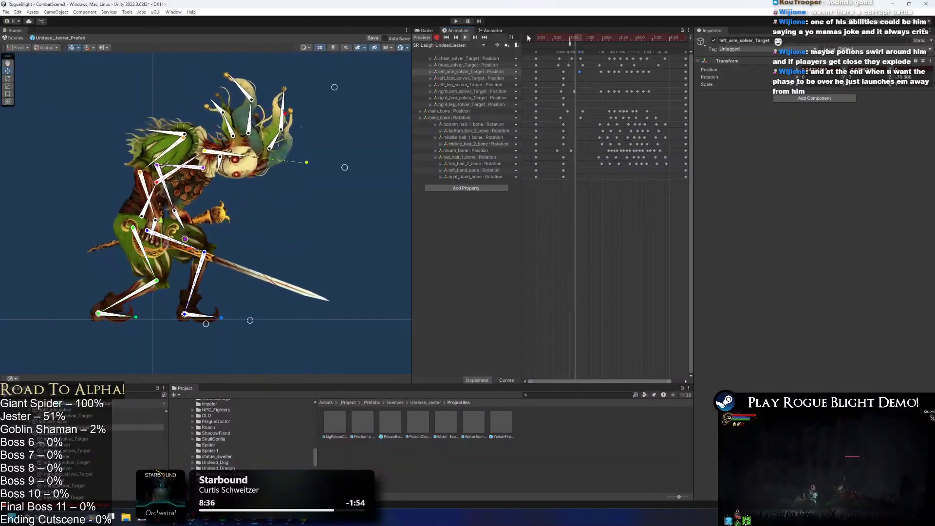
left_click(581, 38)
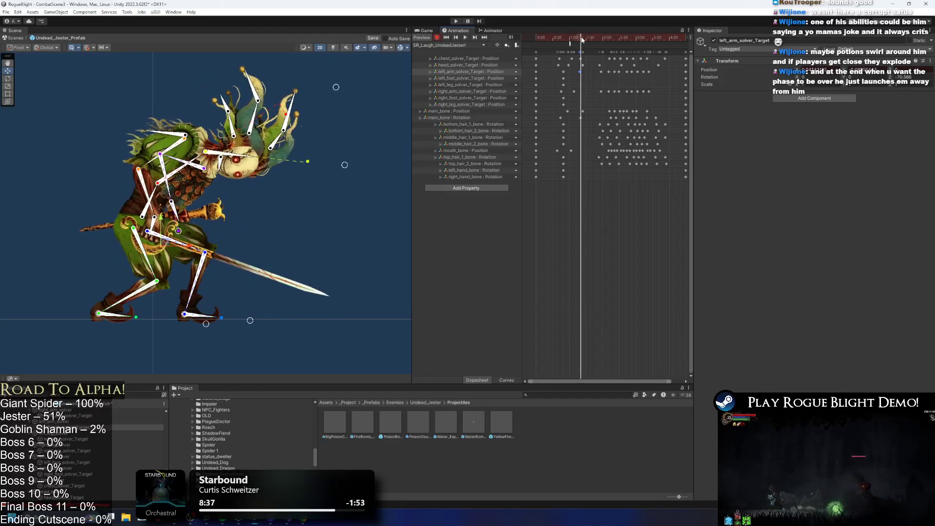
left_click_drag(581, 40, 579, 39)
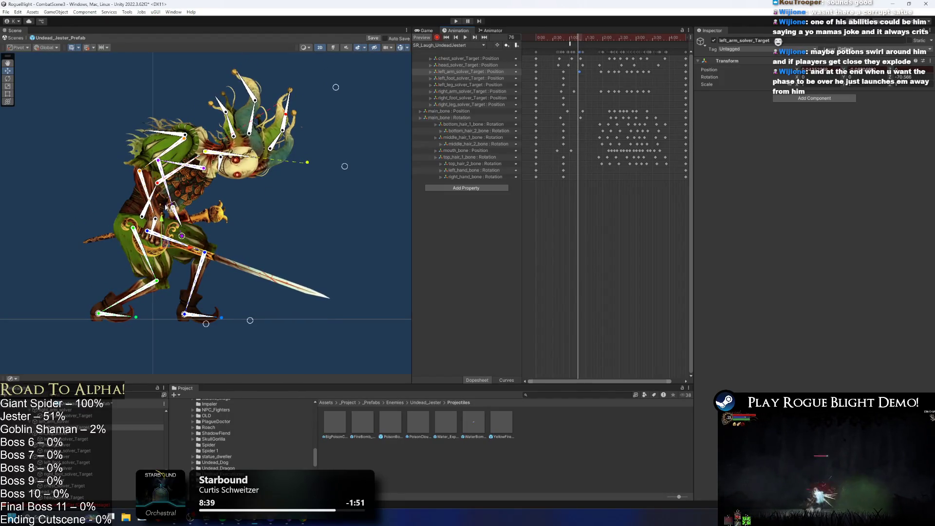
left_click(142, 217)
left_click(578, 112)
Step: Replay the clip between frames 44 and 86, then shift the main_bone Position key slightly earlier
key("space")
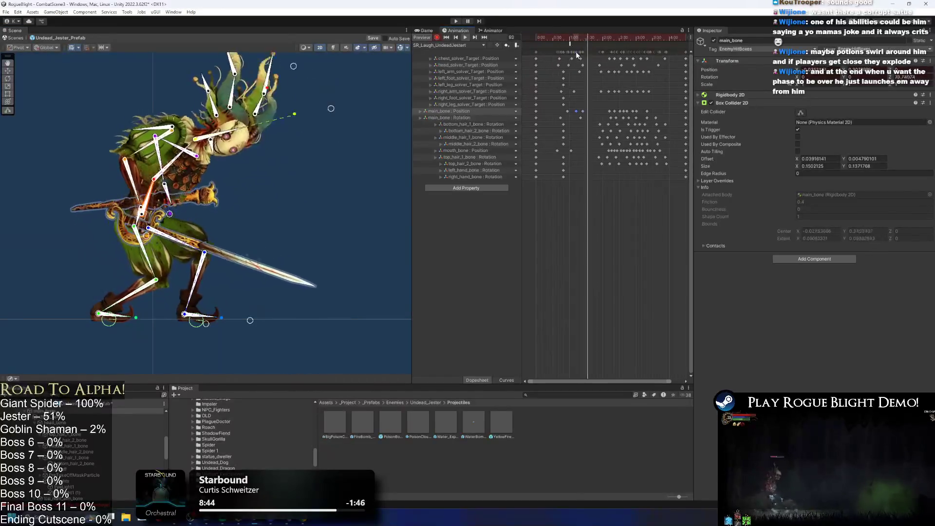
left_click_drag(583, 41, 565, 39)
key("space")
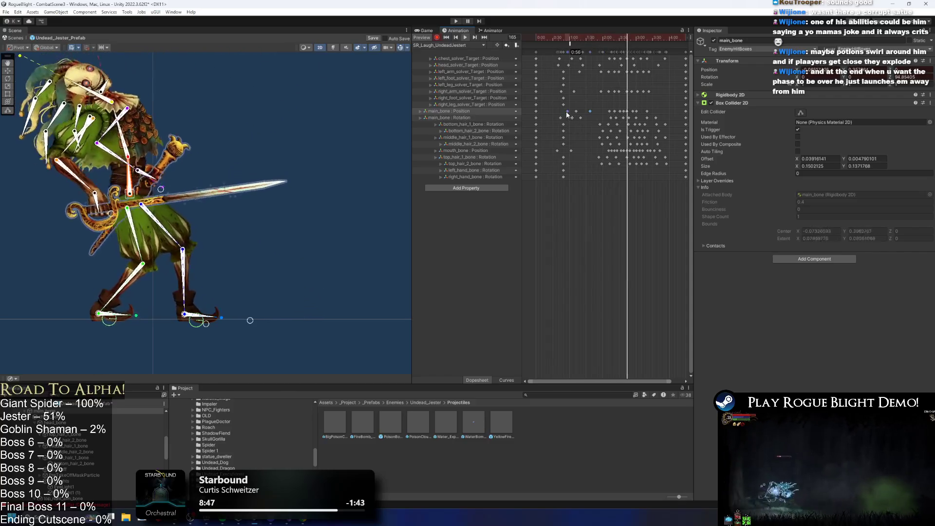
left_click_drag(575, 41, 585, 41)
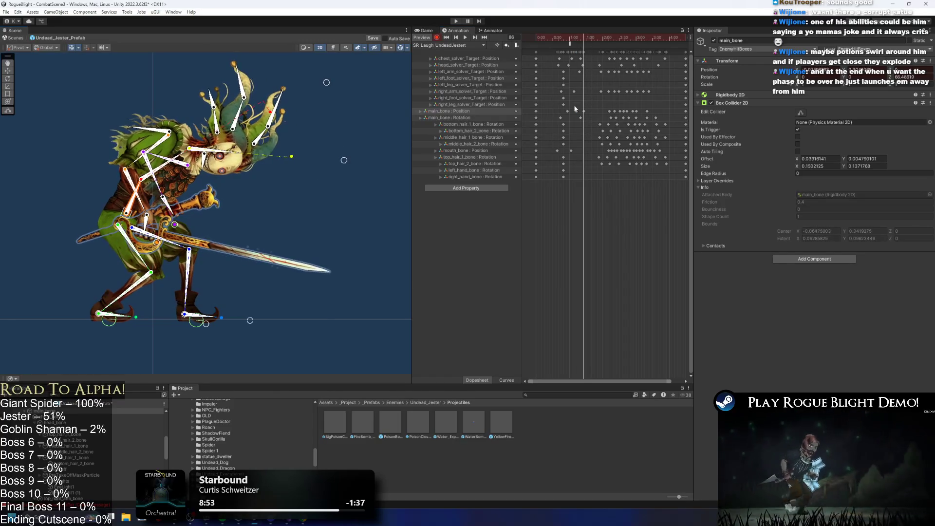
left_click(576, 40)
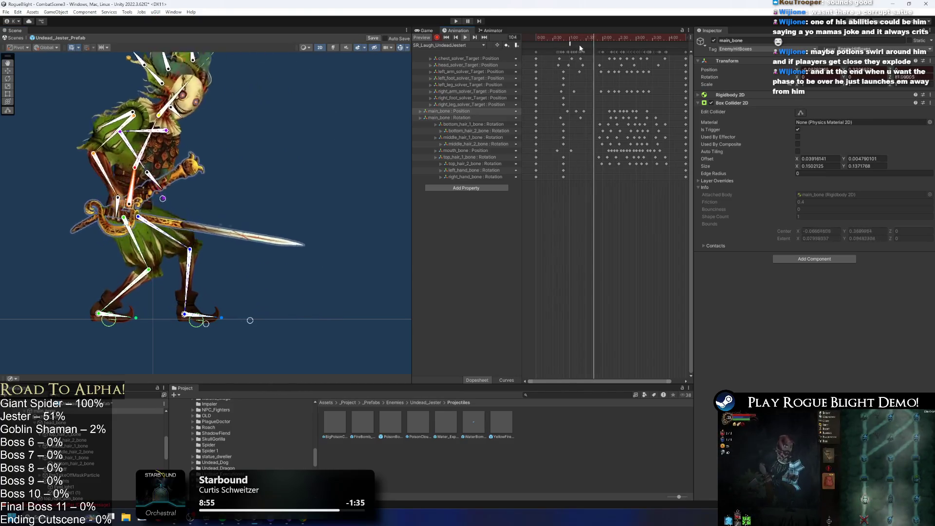
left_click(573, 41)
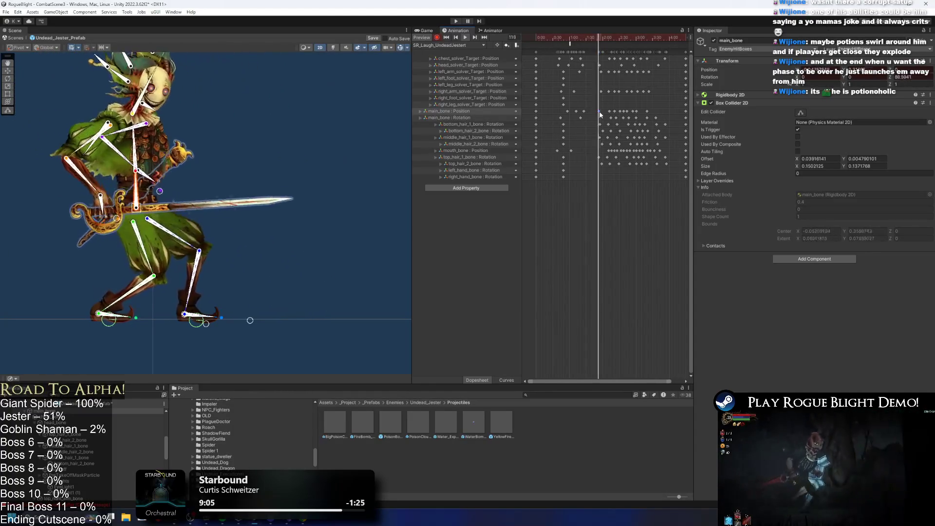
left_click_drag(598, 111, 596, 111)
left_click(583, 39)
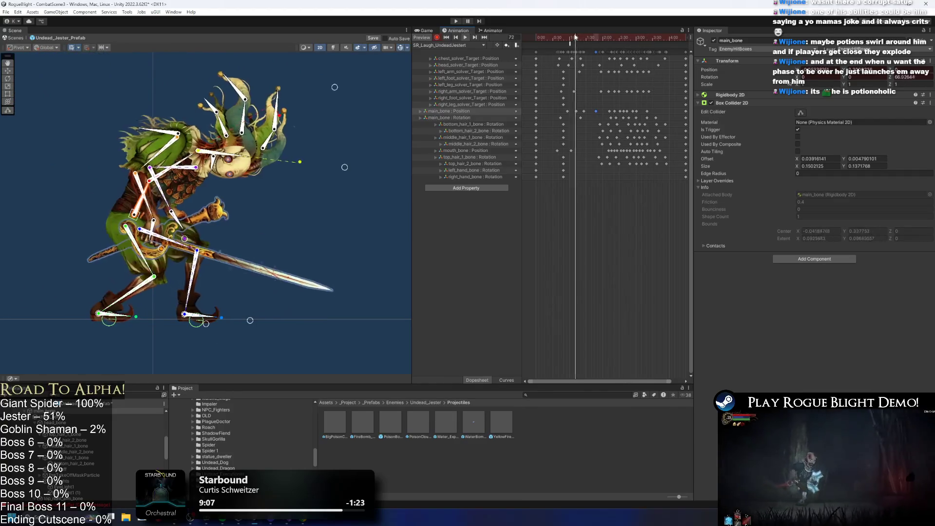
Step: Select the jester's main_bone and preview the laugh animation from the start
left_click_drag(572, 36, 494, 39)
left_click(335, 197)
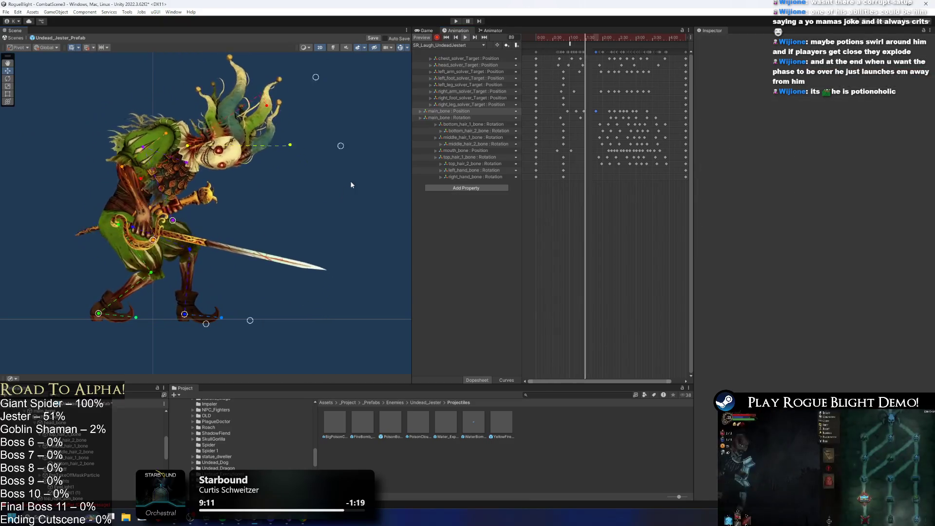
left_click_drag(570, 39, 583, 39)
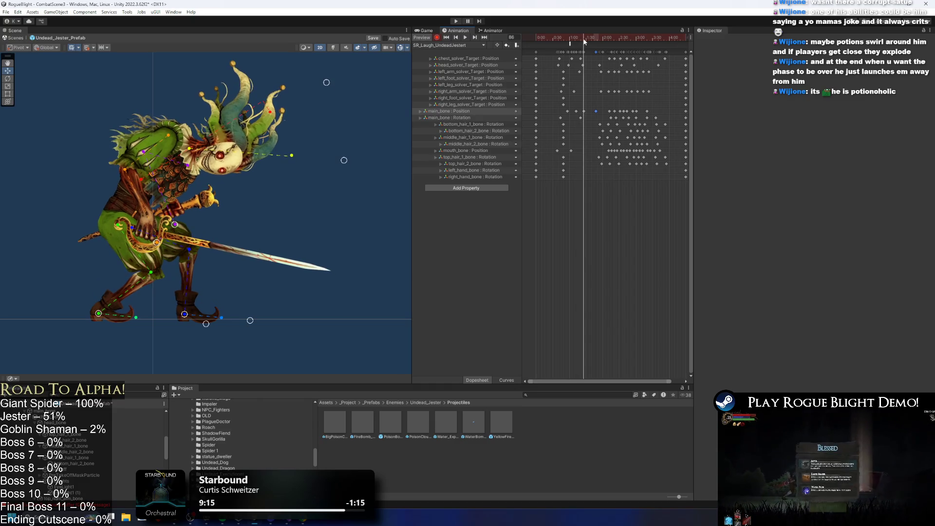
left_click(111, 209)
left_click(128, 213)
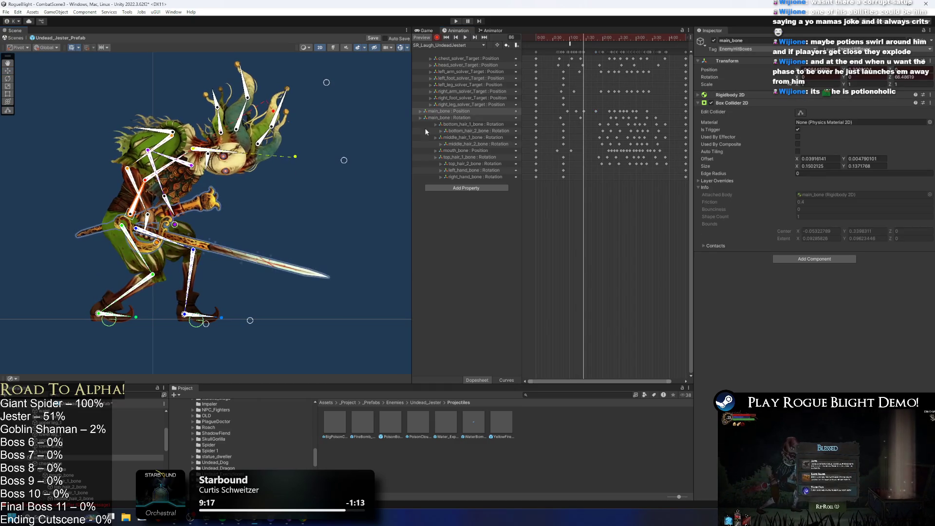
left_click_drag(582, 36, 604, 37)
key("space")
Step: Repose the jester's body by moving the main_bone key at frame 76
left_click_drag(564, 108, 584, 114)
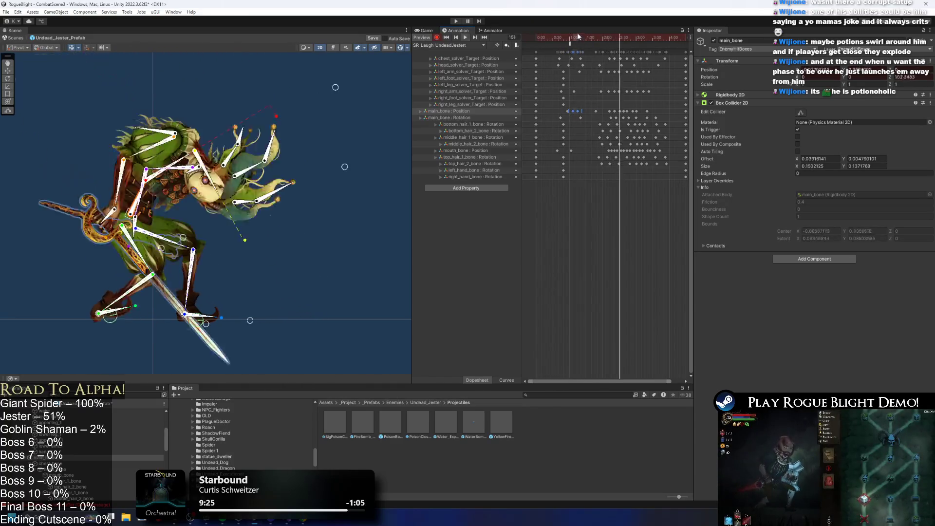
left_click(564, 115)
left_click(567, 111)
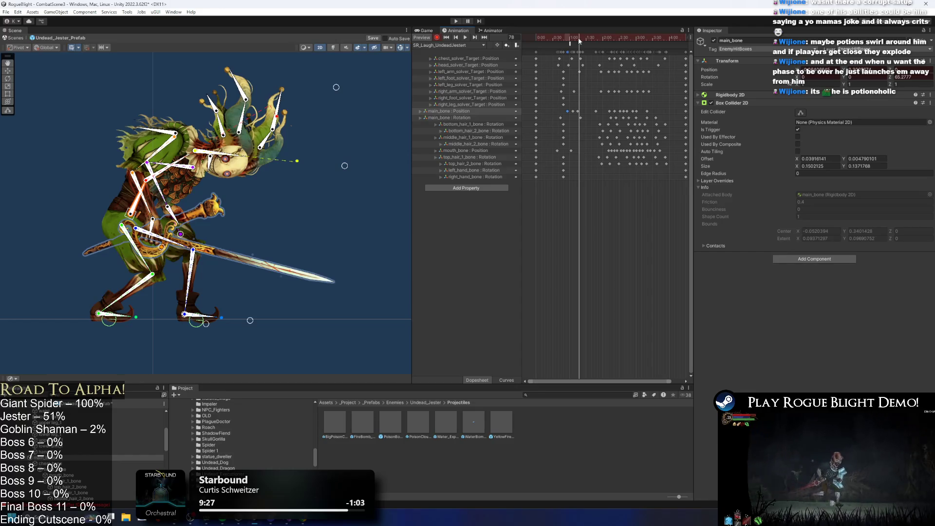
key("comma")
key("comma")
scroll(580, 103, "up", 3)
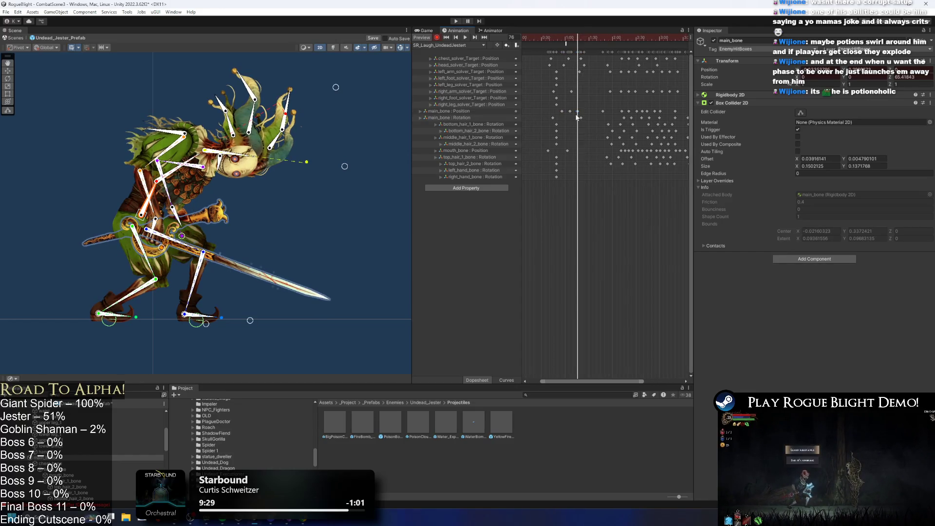
left_click(577, 113)
left_click_drag(579, 112, 589, 111)
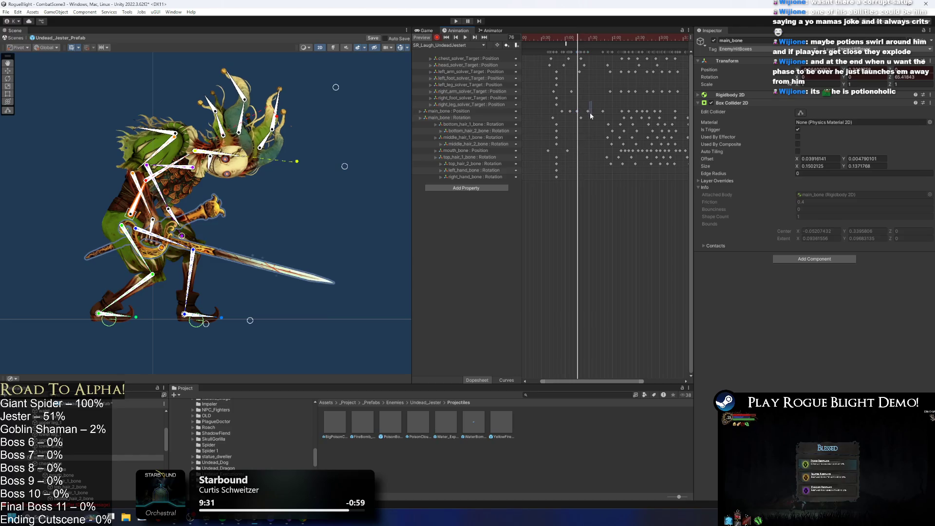
Step: Nudge the main_bone pose at frame 81, then start rebuilding the addressables
mouse_move(565, 38)
left_mouse_down()
mouse_move(601, 38)
mouse_move(583, 37)
left_mouse_up()
left_click_drag(582, 111, 585, 111)
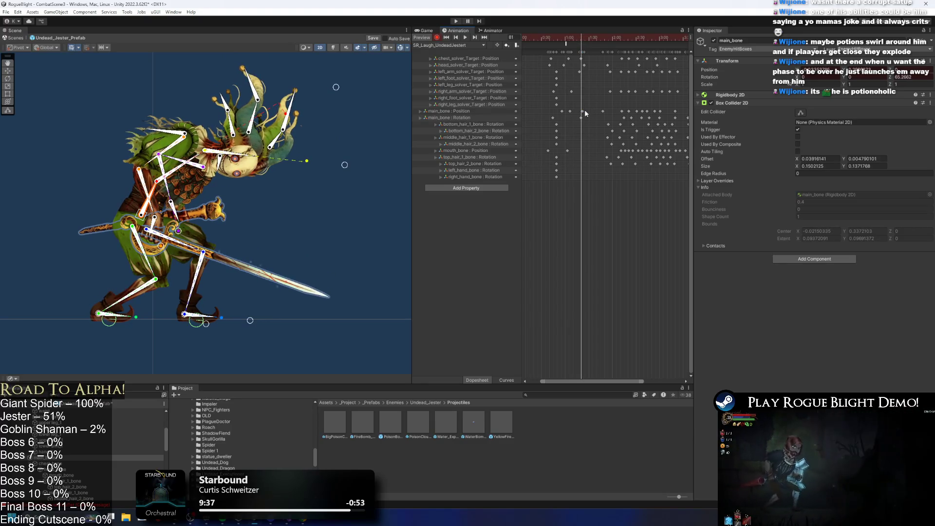
left_click(584, 112)
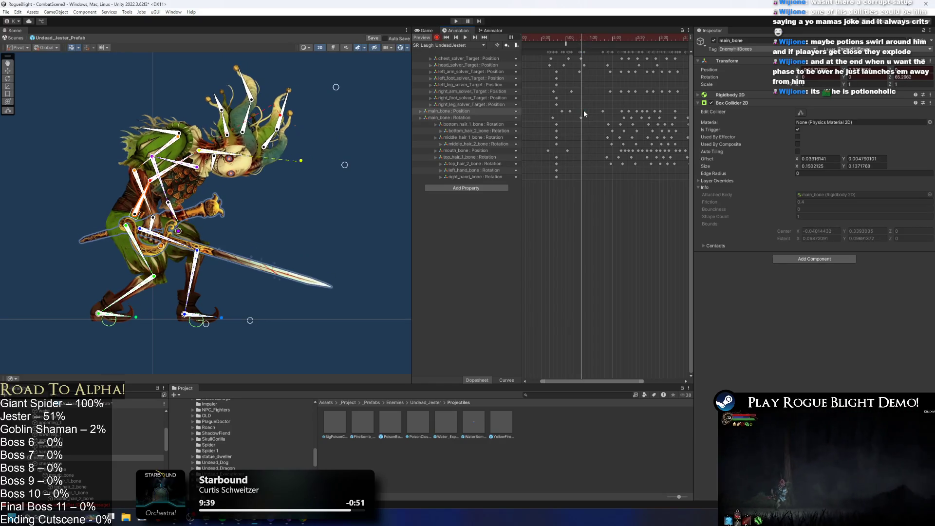
key("ctrl+s")
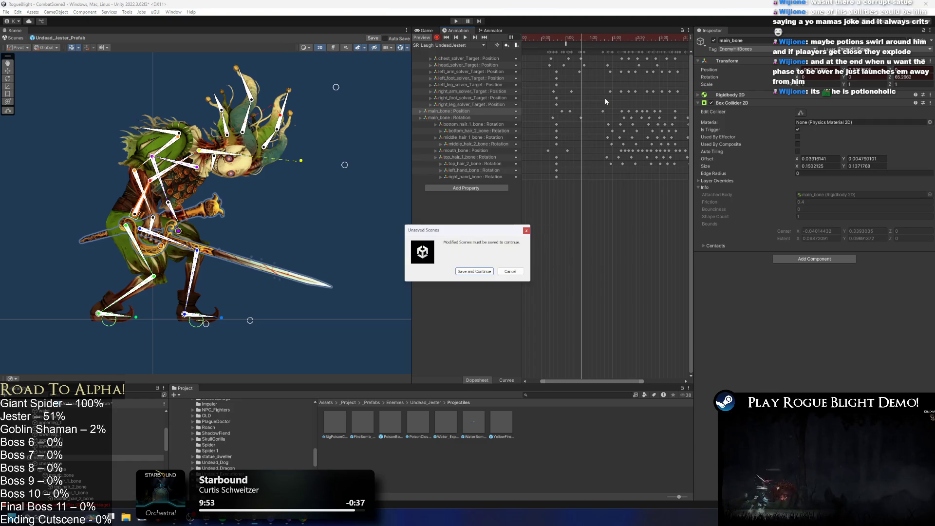
Step: Finish the addressables build without saving the scene, then switch to Visual Studio's TODO.txt
left_click(510, 272)
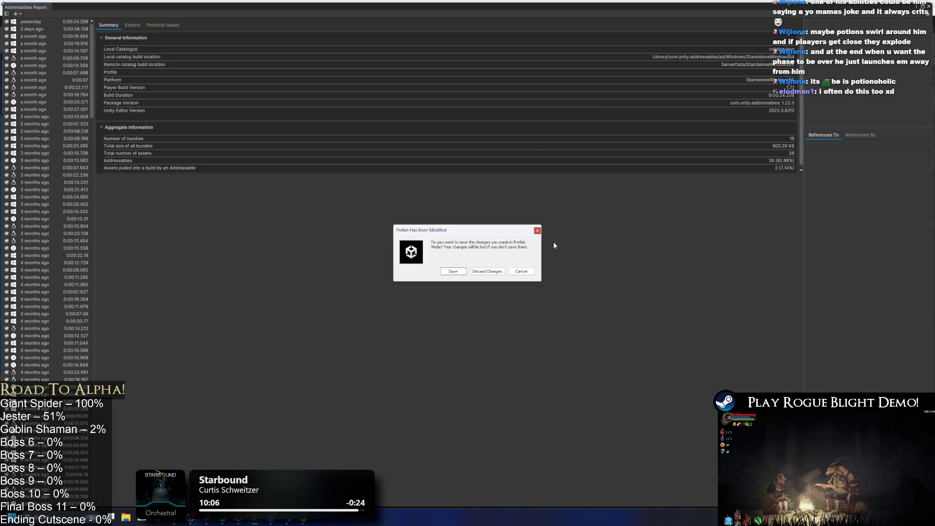
left_click(451, 274)
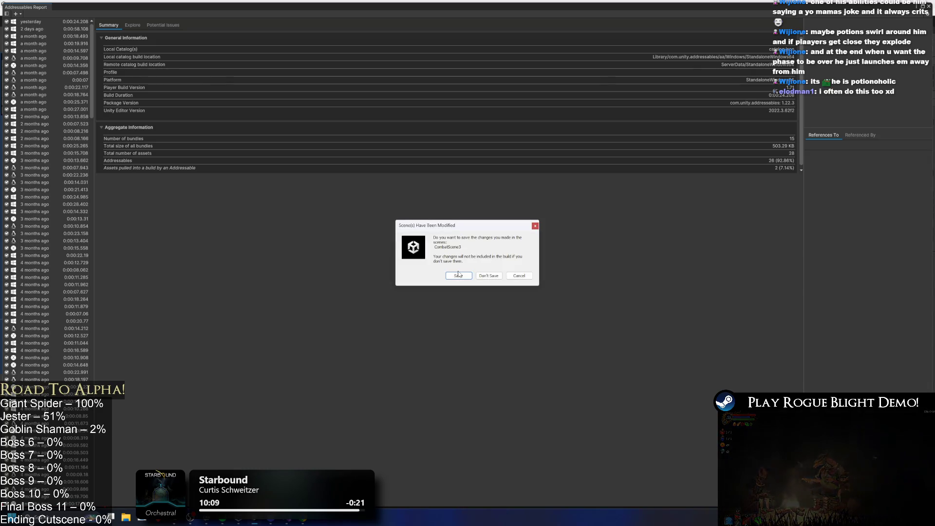
left_click(485, 276)
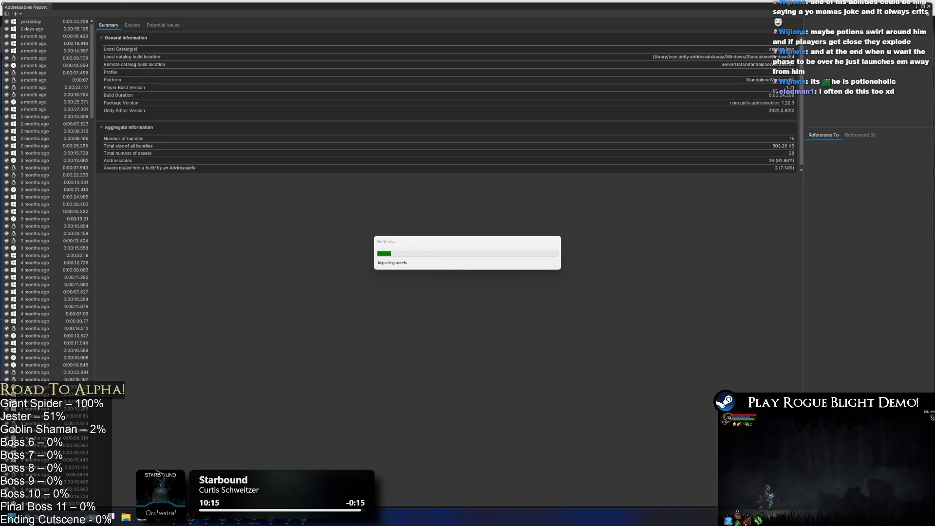
key("alt+Tab")
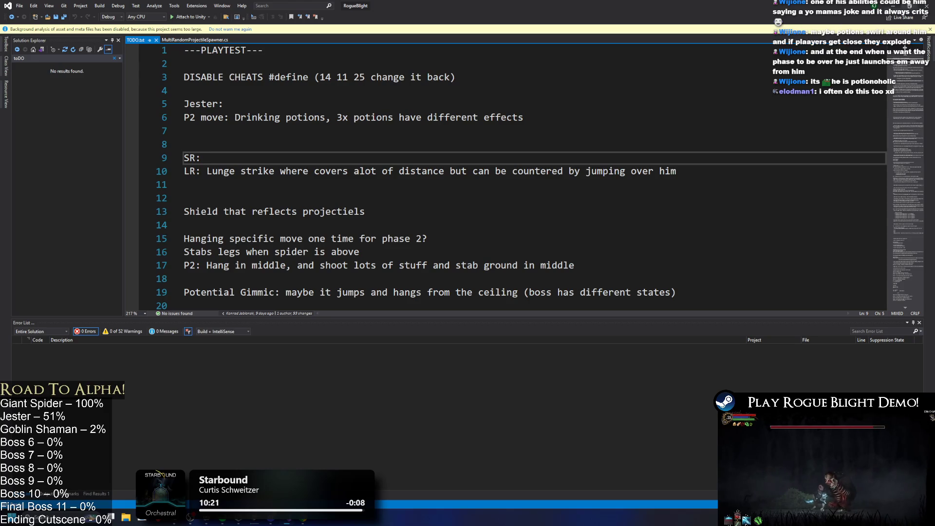
Step: Return to the Unity editor and close the Addressables build report
key("alt+Tab")
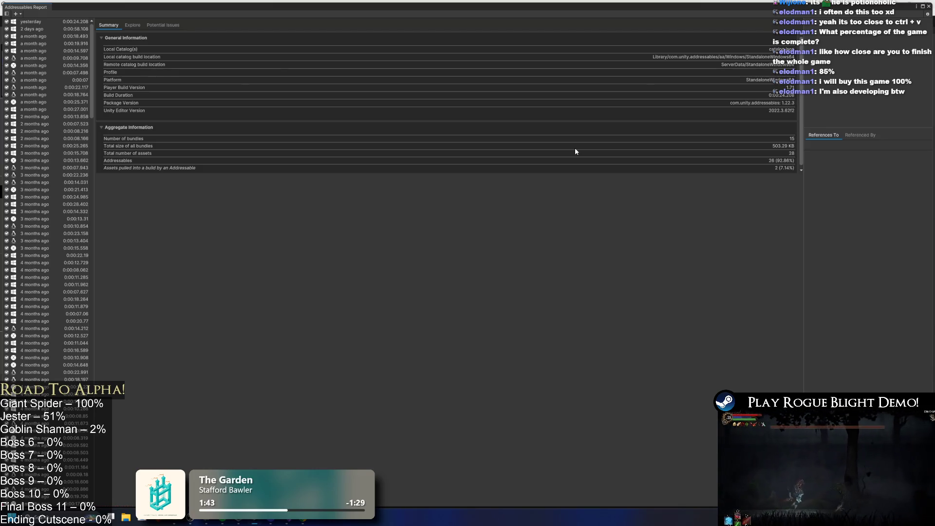
left_click(929, 6)
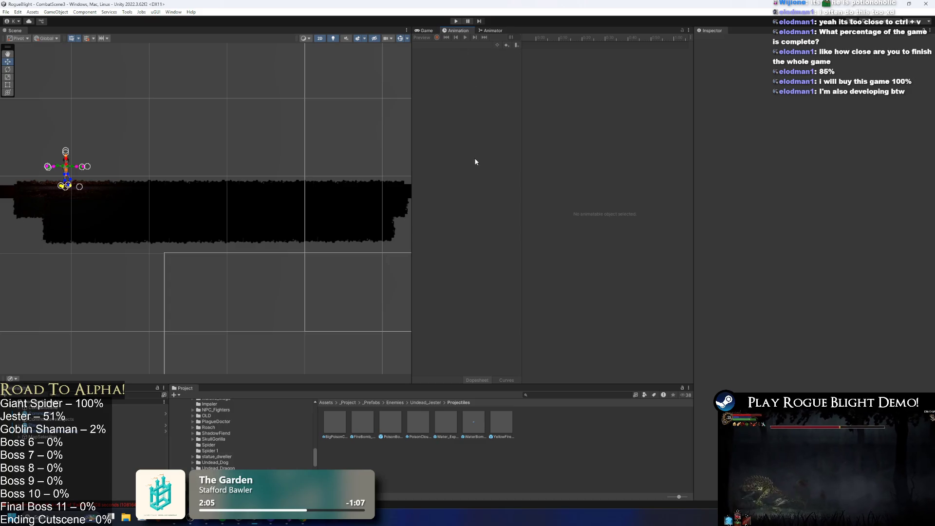
Step: Select CommonUI, enter Play mode, and dash the knight toward the Jester boss
left_click(124, 415)
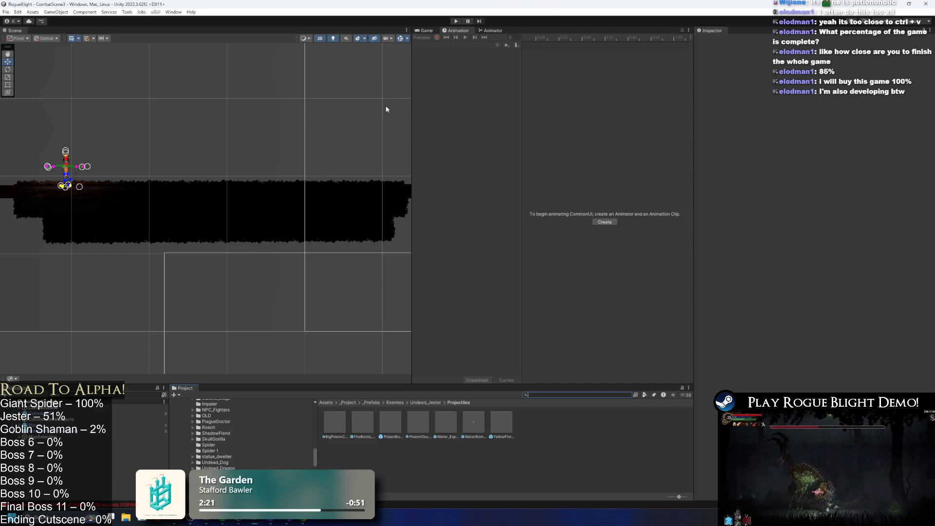
left_click(456, 21)
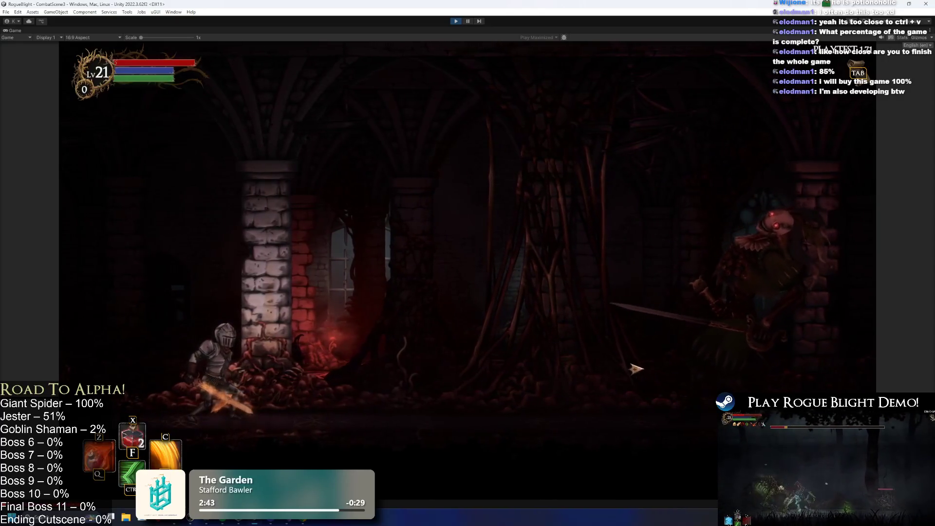
key("Right")
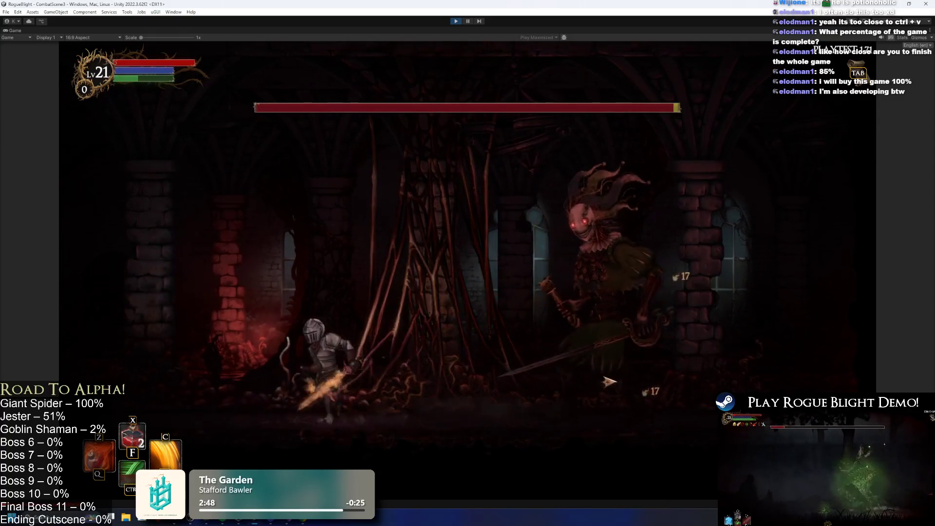
Step: Attack the Jester boss with the fire skill, jumps, dashes and a sword slash
key("c")
key("space")
key("Right")
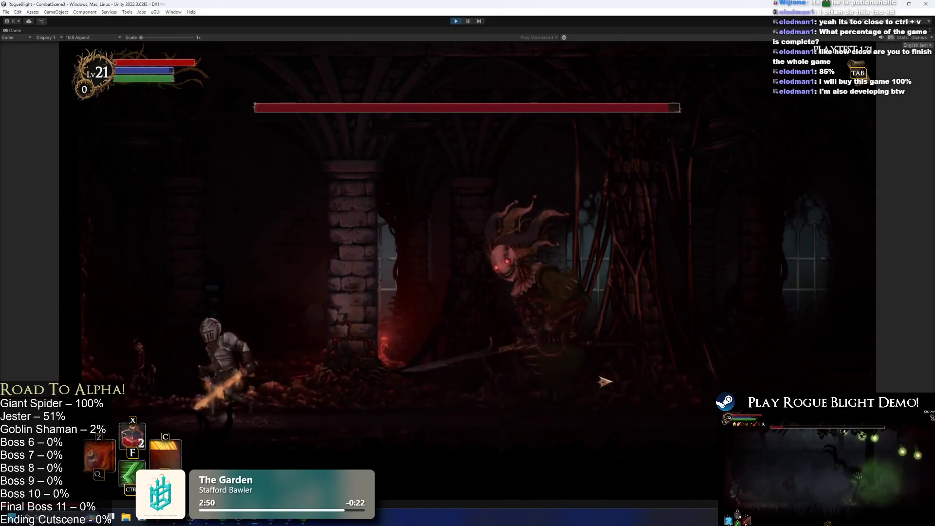
key("Left")
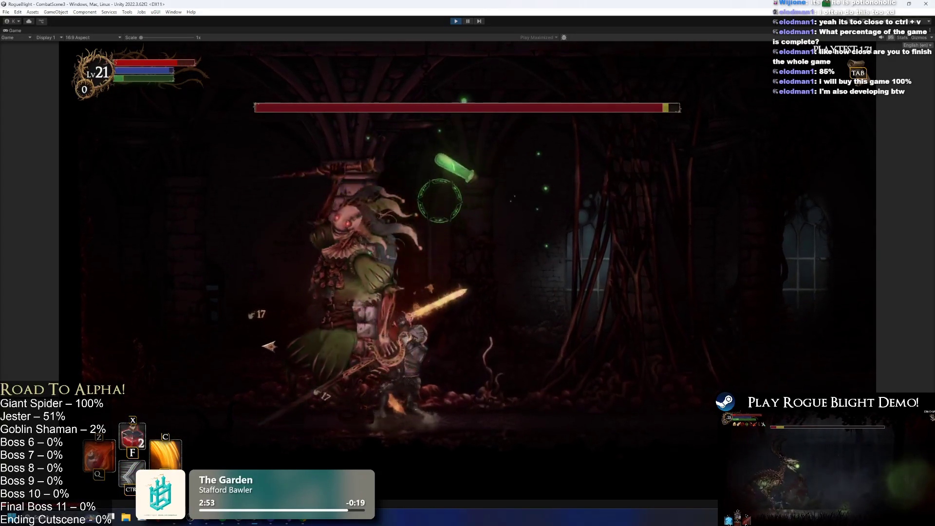
key("Right")
key("Right")
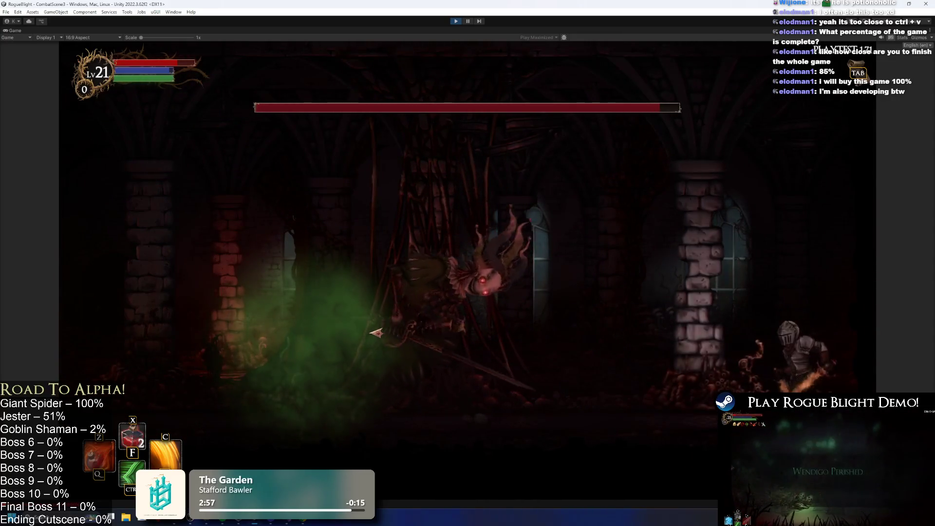
key("Left")
key("Left")
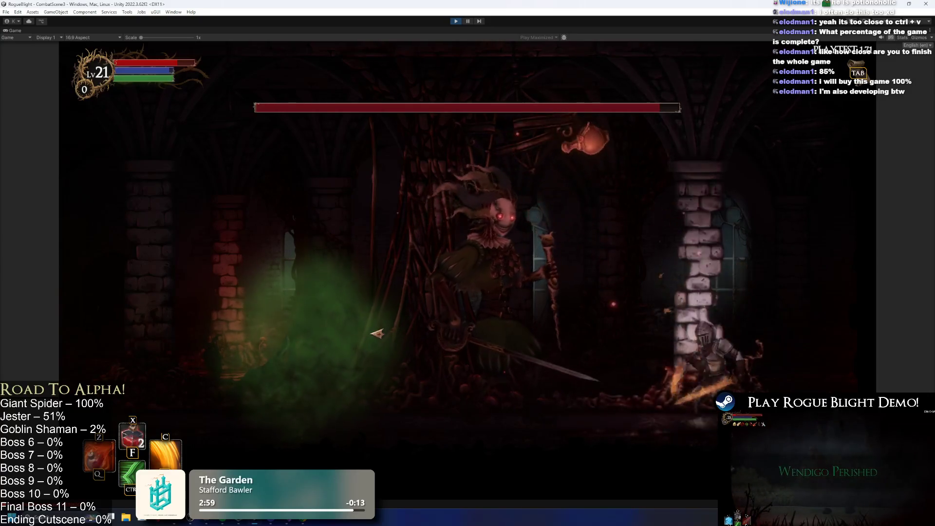
key("space")
left_click(378, 334)
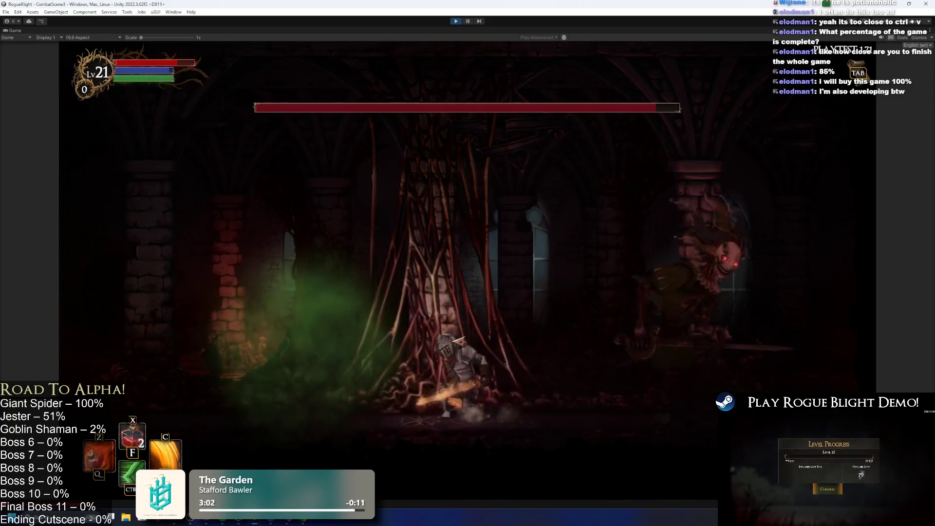